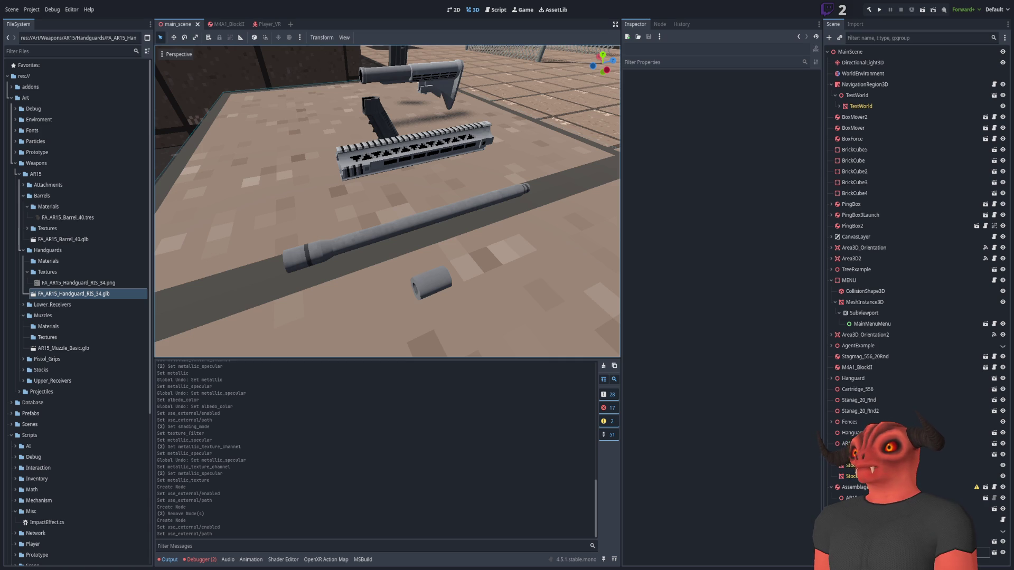
Add a new ORMMaterial3D resource, TestM.tres, to the Handguards Materials folder and select it.
left_click(74, 274)
left_click(54, 263)
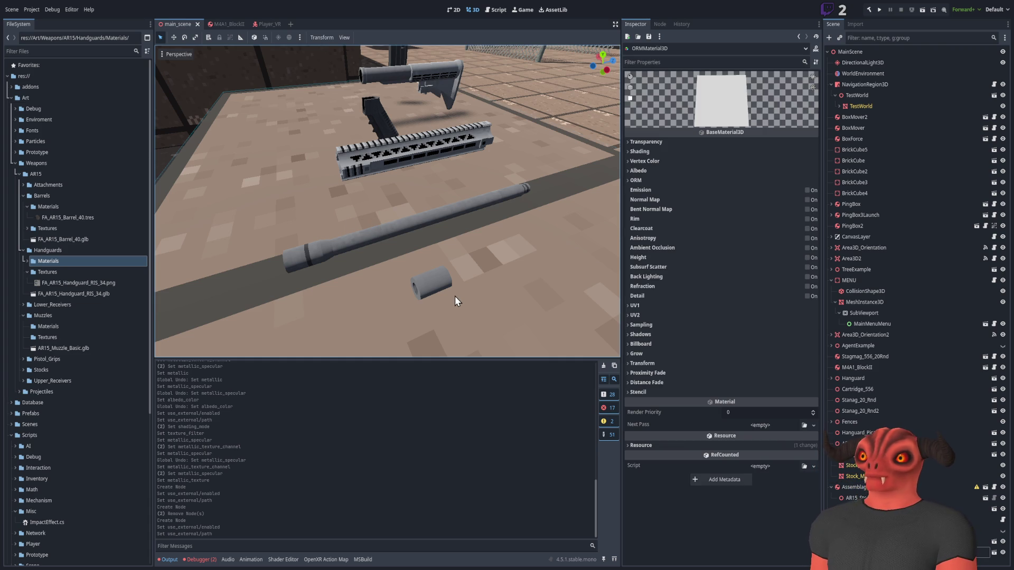
left_click(61, 273)
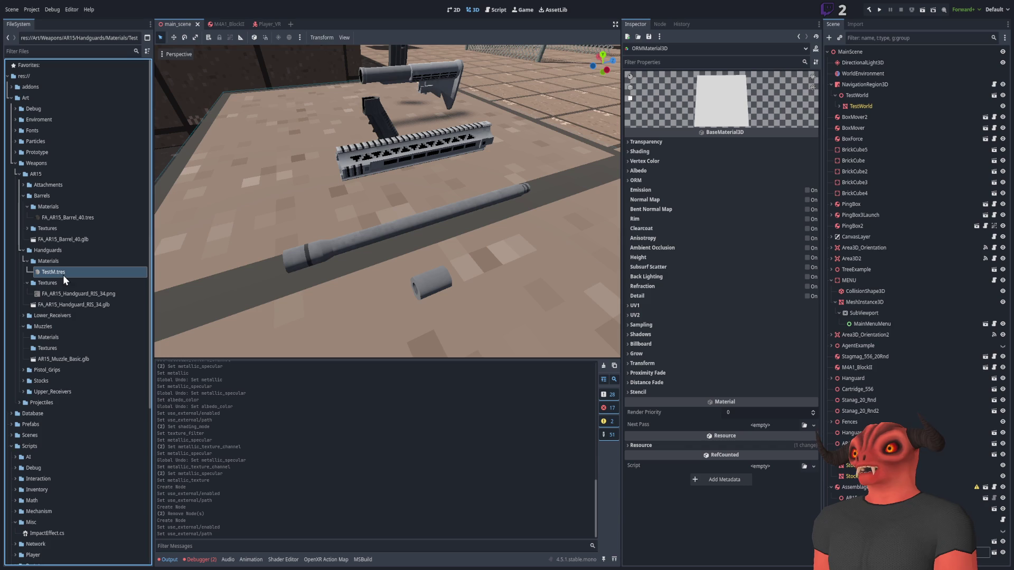
Expand TestM's ORM section to its empty Texture slot, then view FA_AR15_Barrel_40.tres for reference.
left_click(637, 180)
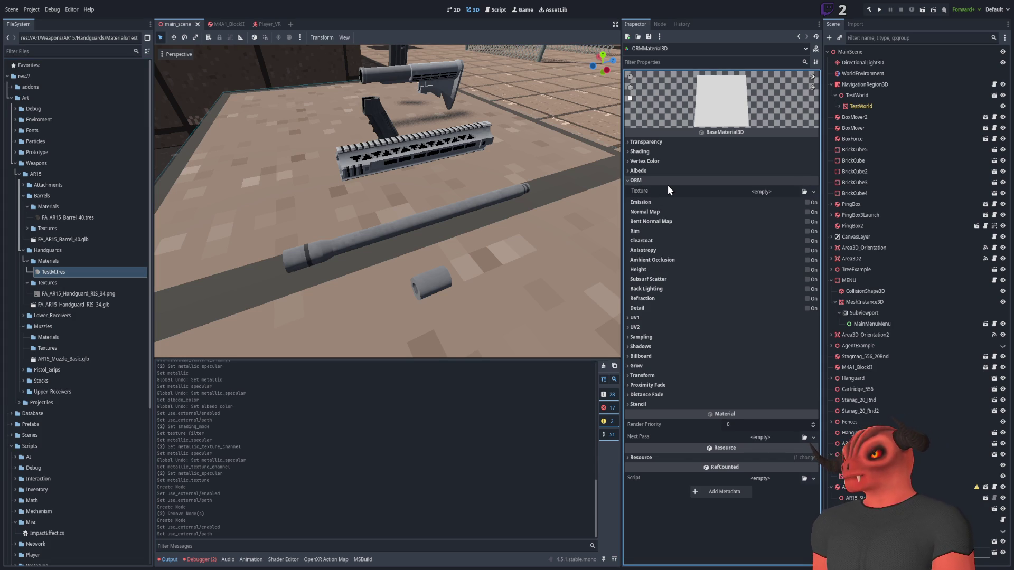
left_click(636, 189)
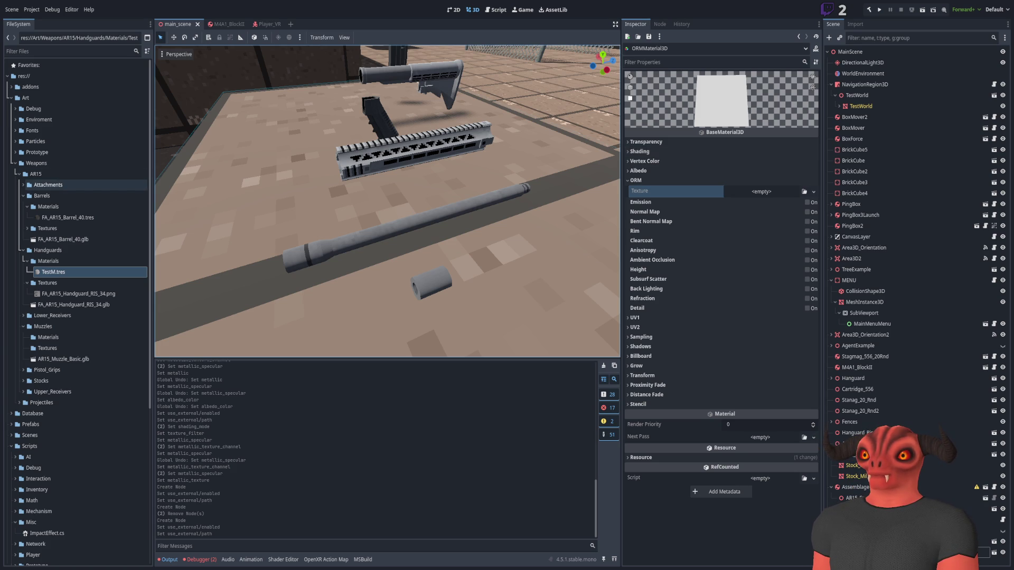
left_click(52, 217)
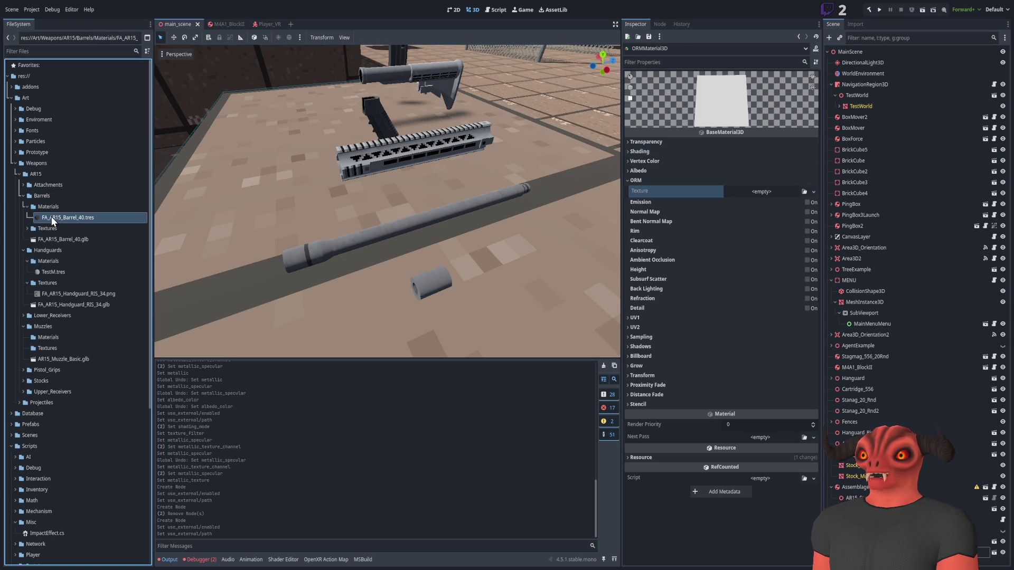
Select TestM.tres in the FileSystem dock to show it in the Inspector again.
left_click(66, 276)
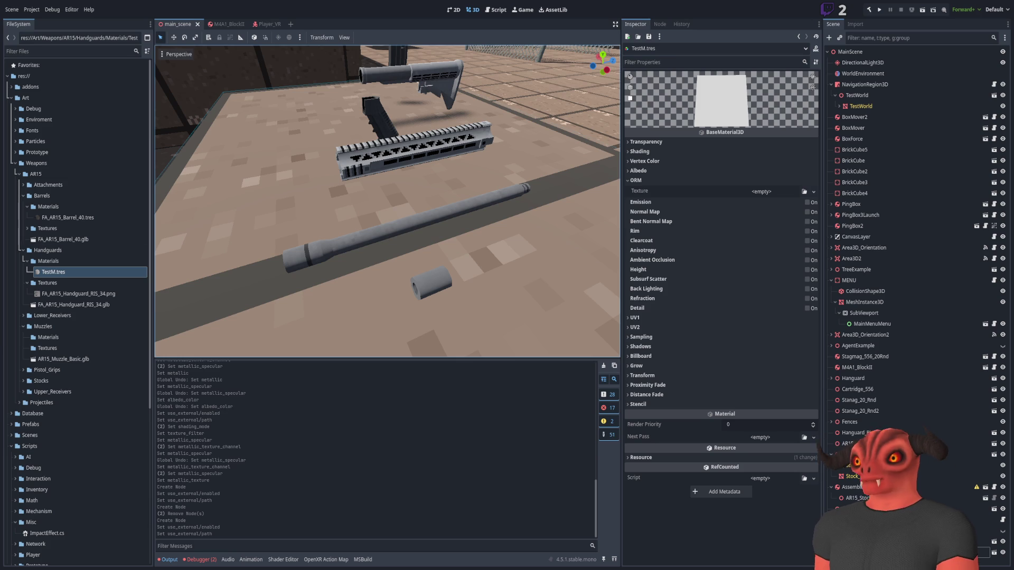
Reselect TestM.tres, then move to the handguard Textures folder.
left_click(67, 272)
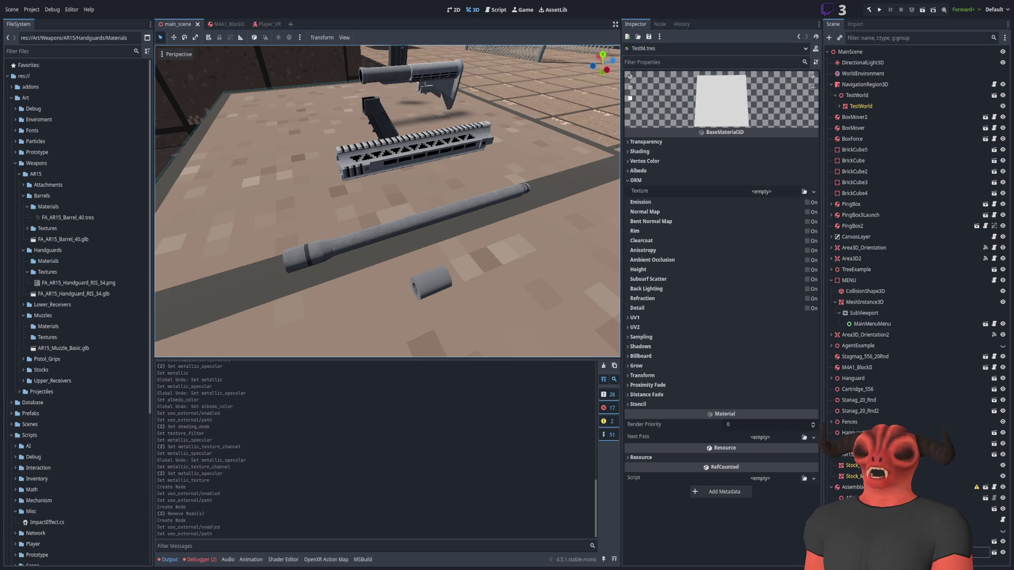
left_click(48, 272)
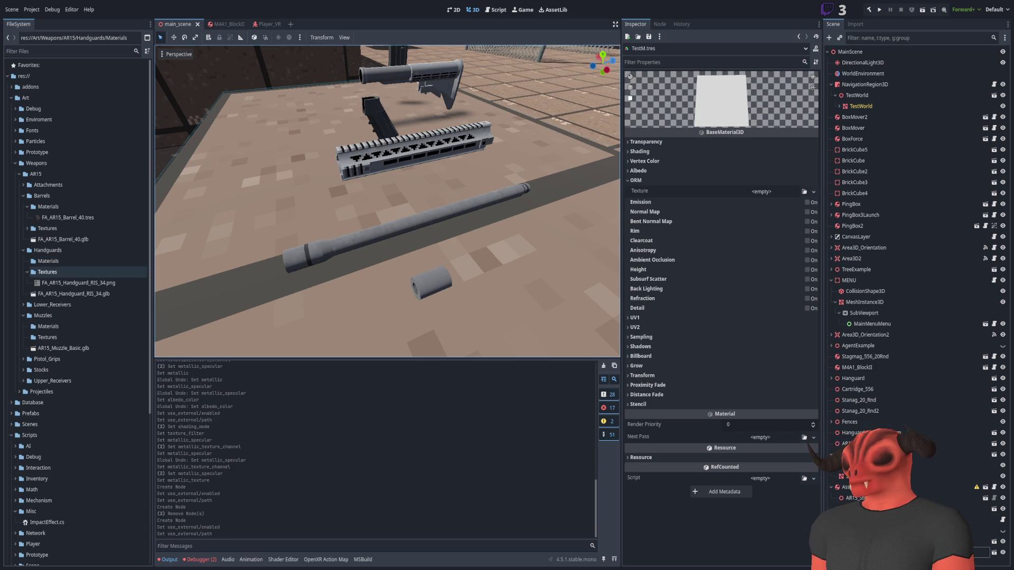
Select the FA_AR15_Handguard_RIS_34 texture file in the handguard Textures folder.
left_click(78, 283)
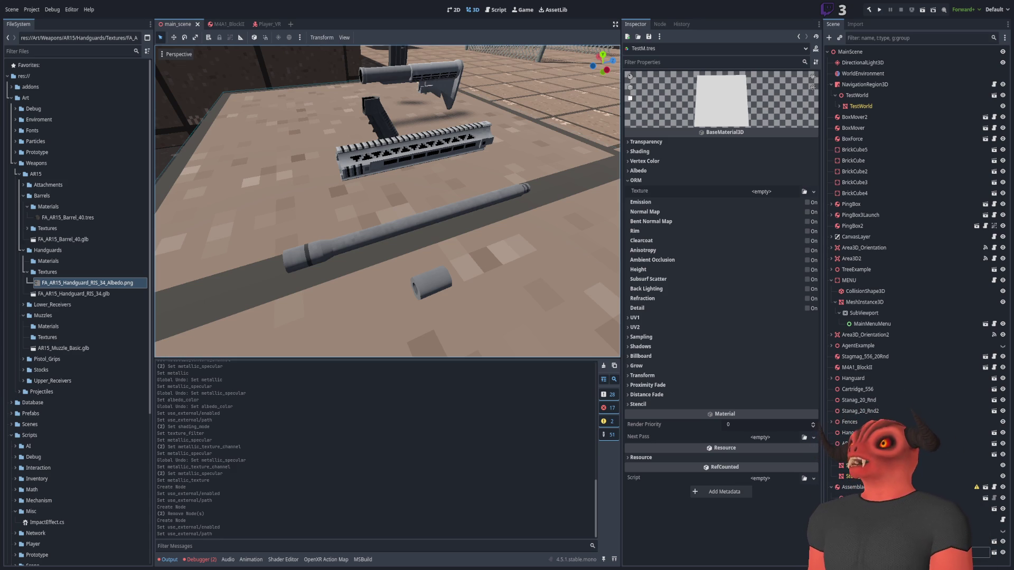
scroll(386, 201, "up", 5)
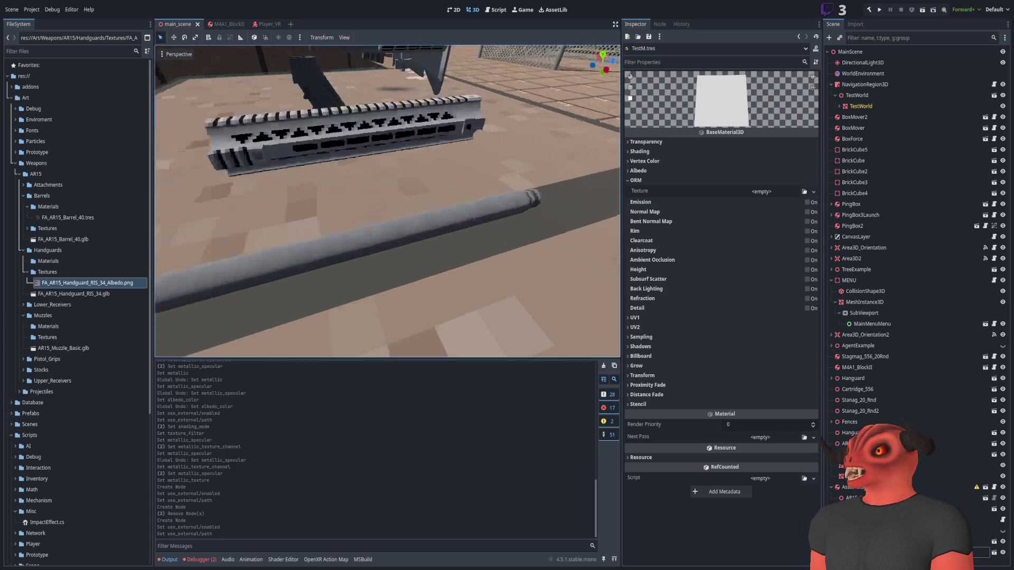
scroll(387, 202, "down", 5)
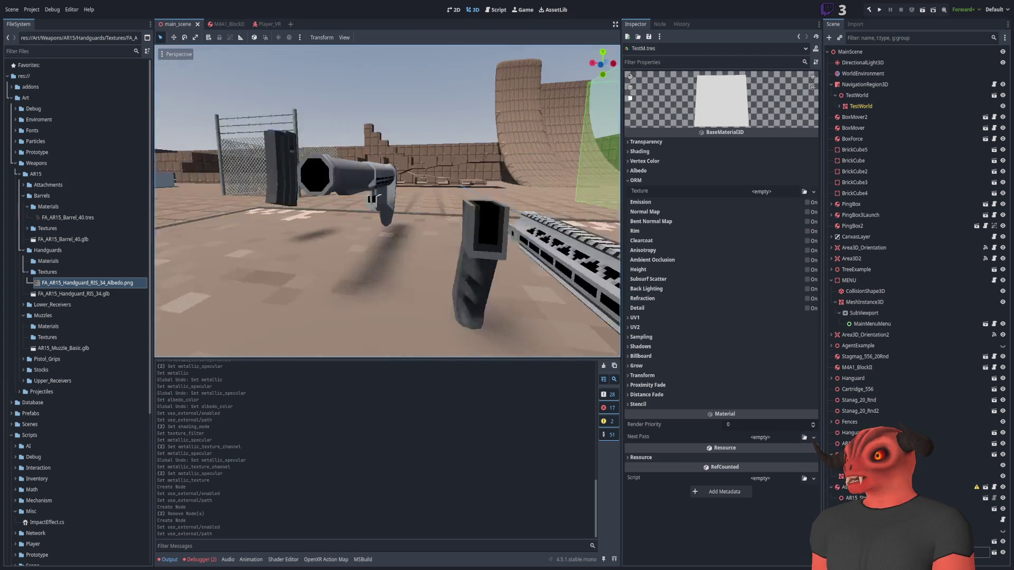
mouse_move(387, 201)
left_mouse_down()
mouse_move(454, 206)
mouse_move(520, 173)
mouse_move(481, 179)
mouse_move(472, 206)
mouse_move(214, 278)
left_mouse_up()
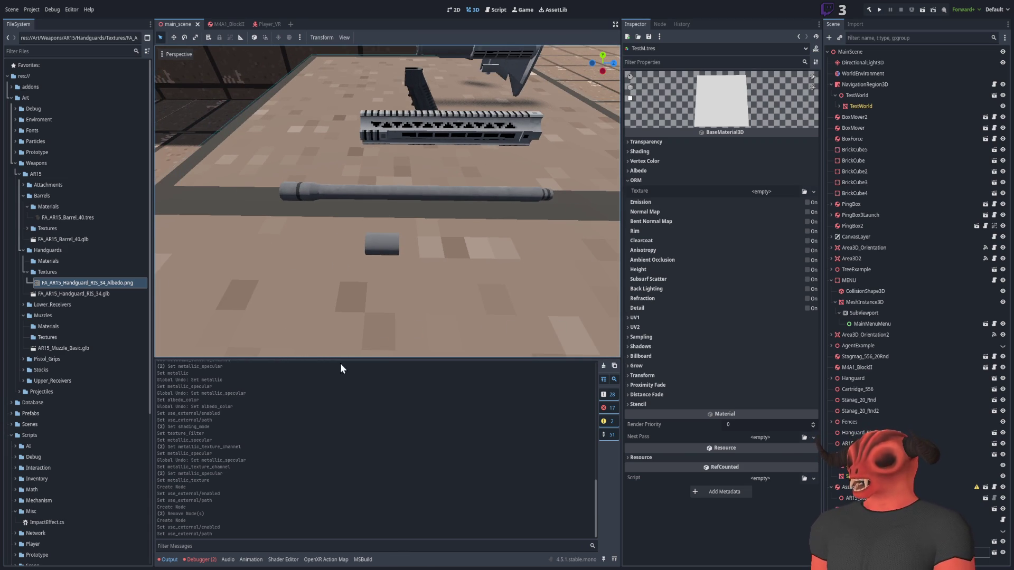
key("alt+Tab")
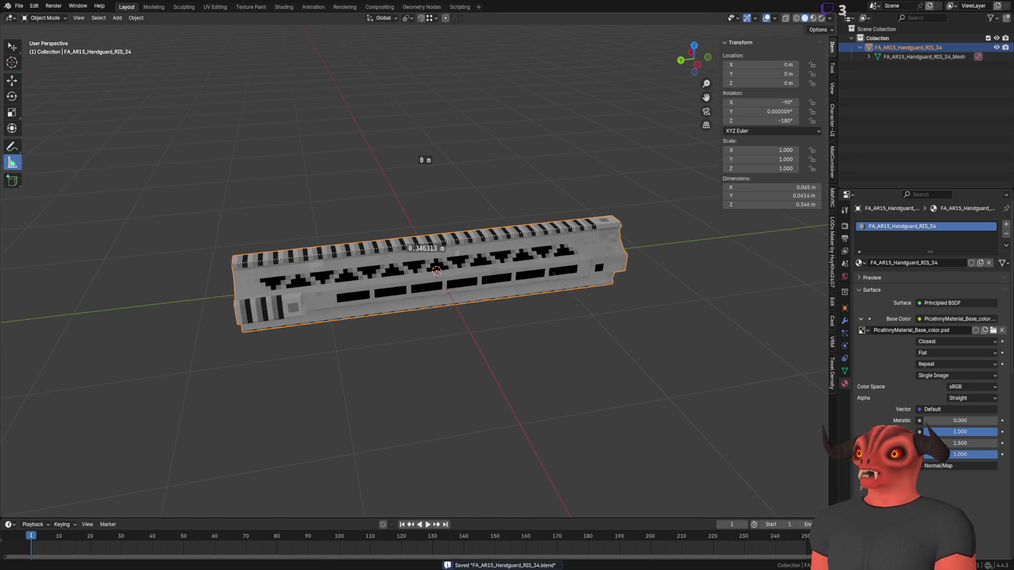
key("alt+Tab")
key("alt+Tab")
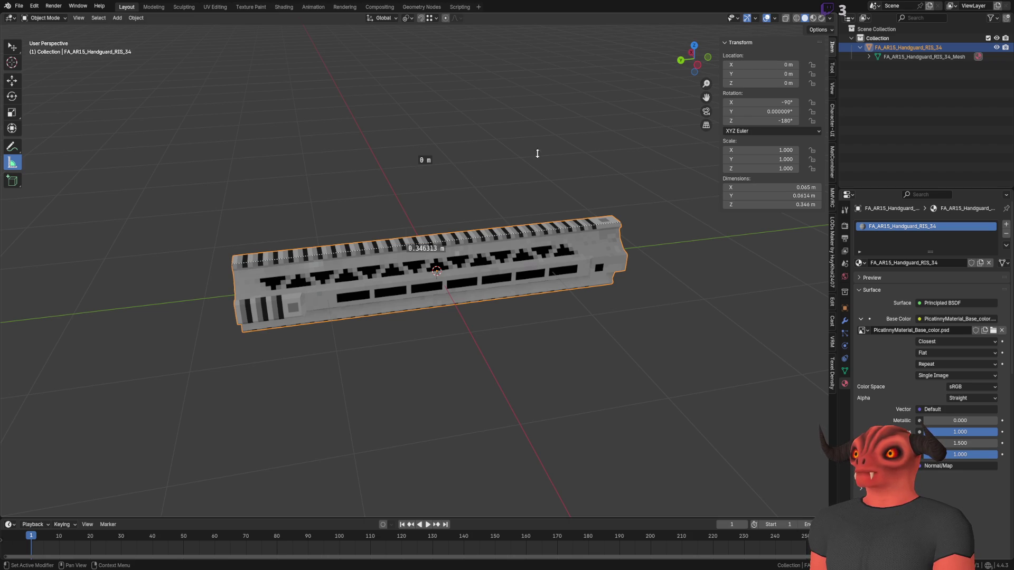
scroll(660, 340, "down", 3)
scroll(661, 340, "up", 6)
mouse_move(660, 339)
left_mouse_down()
mouse_move(475, 296)
mouse_move(497, 323)
left_mouse_up()
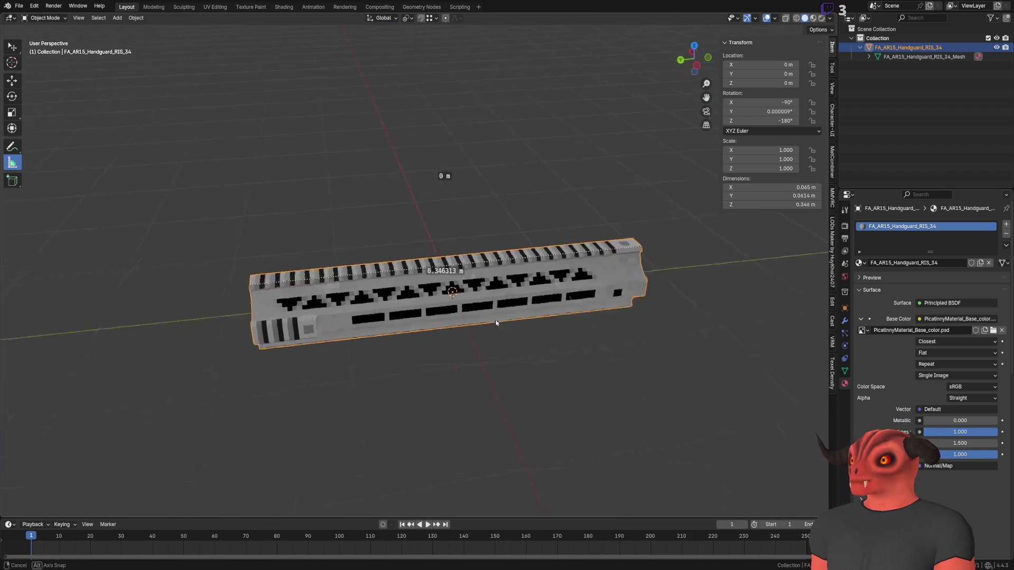
key("alt+Tab")
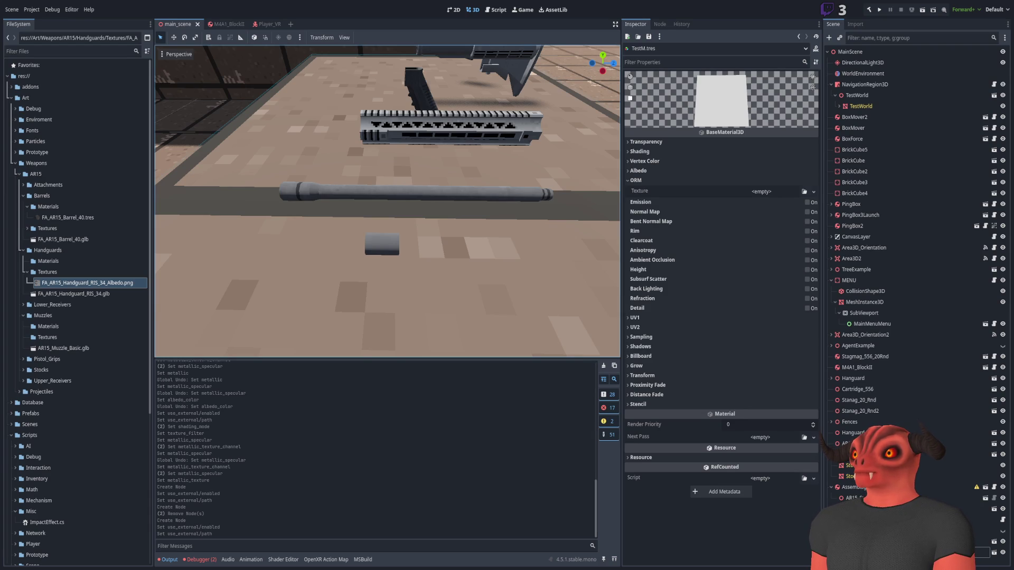
Close PicatinnyMaterial_Base_color.psd in Photoshop and minimize Photoshop to return to Godot.
key("alt+Tab")
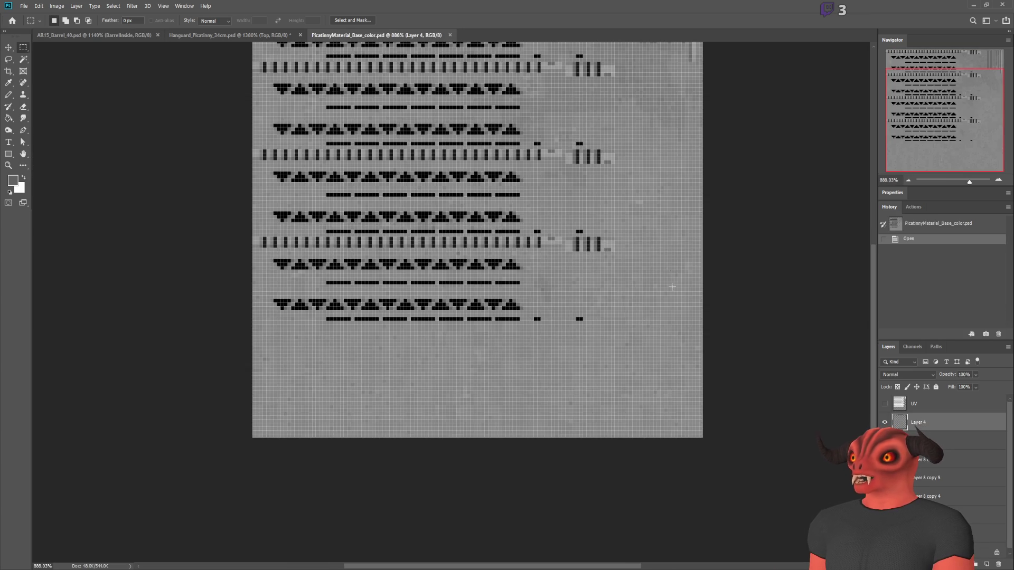
left_click(450, 35)
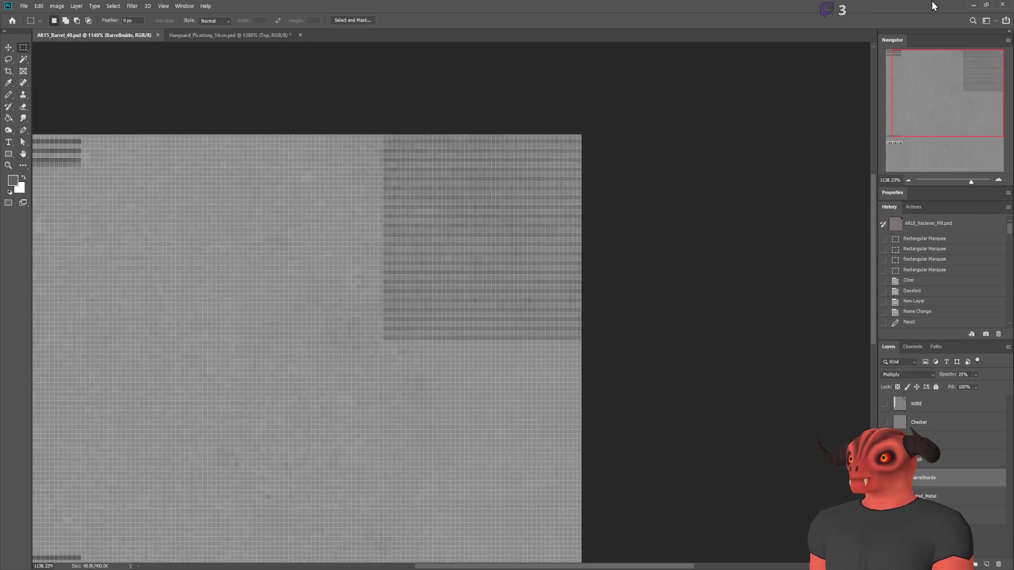
left_click(973, 5)
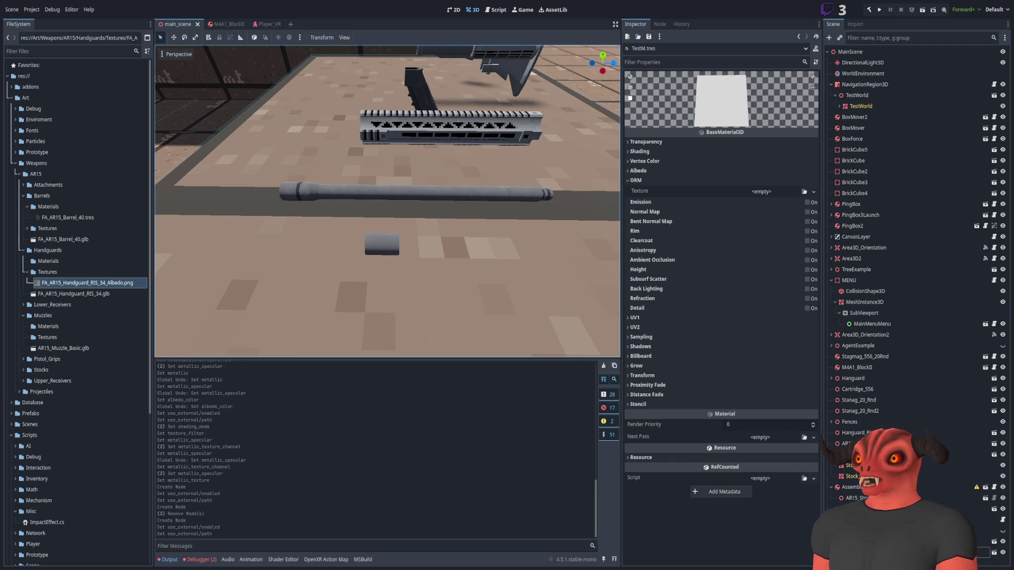
Close a document in Photoshop and fit the handguard texture to the window, comparing against Godot.
key("alt+Tab")
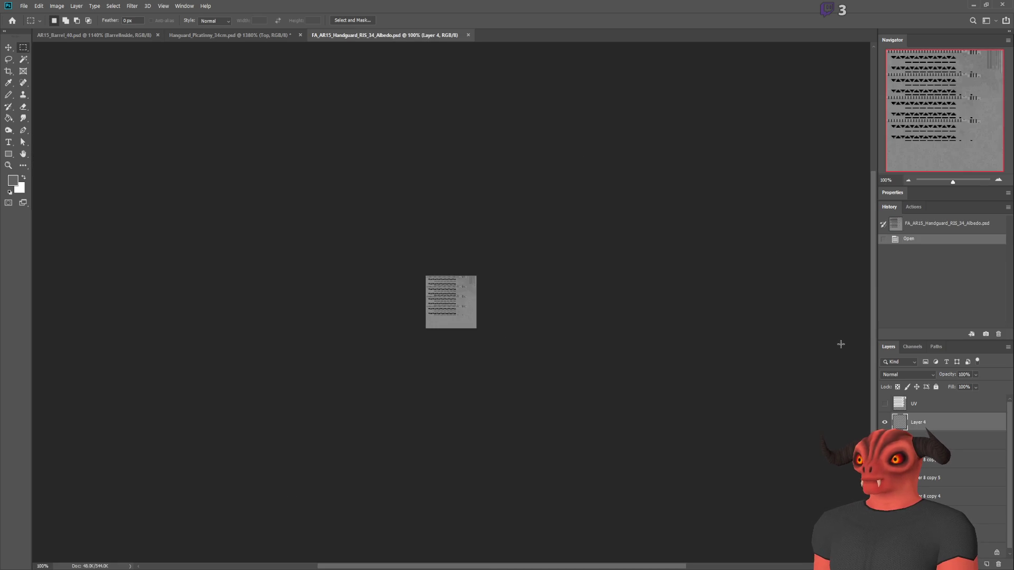
left_click(467, 35)
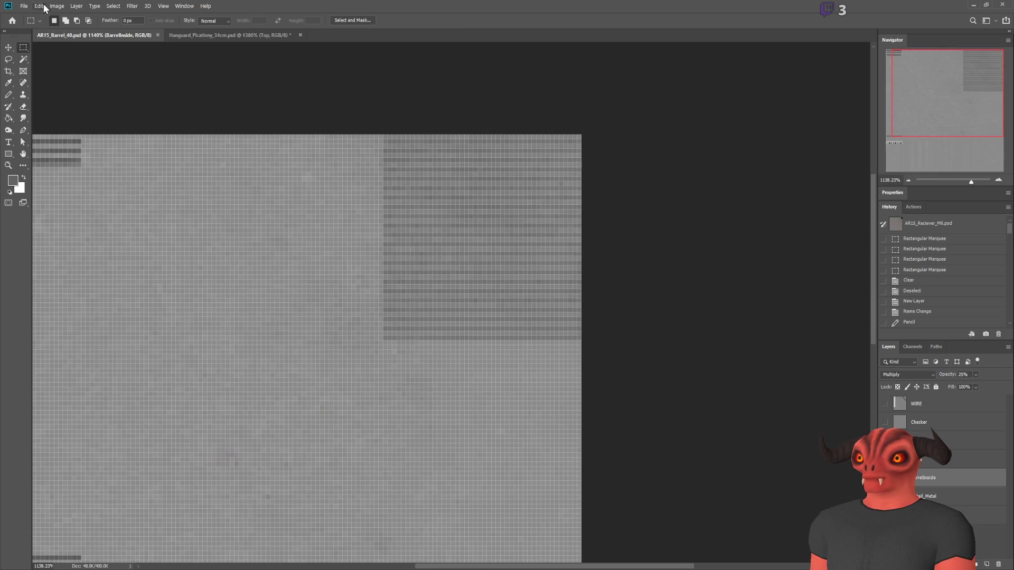
key("alt+Tab")
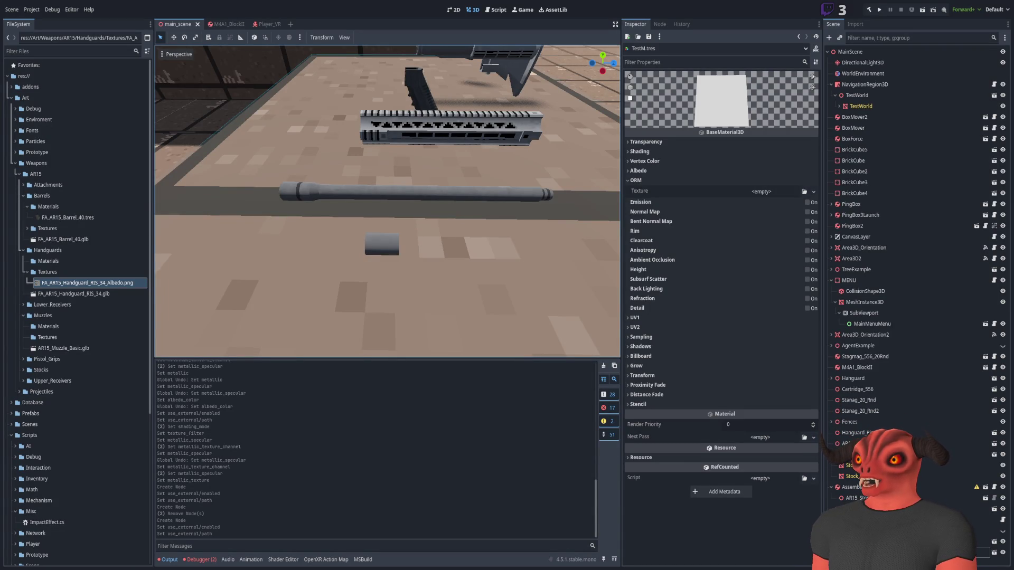
key("alt+Tab")
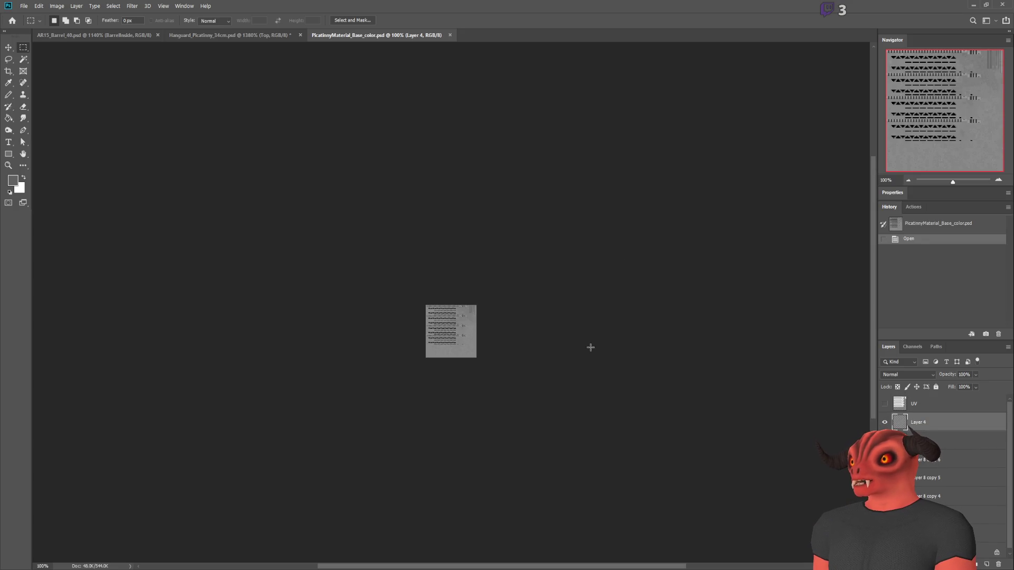
key("ctrl+0")
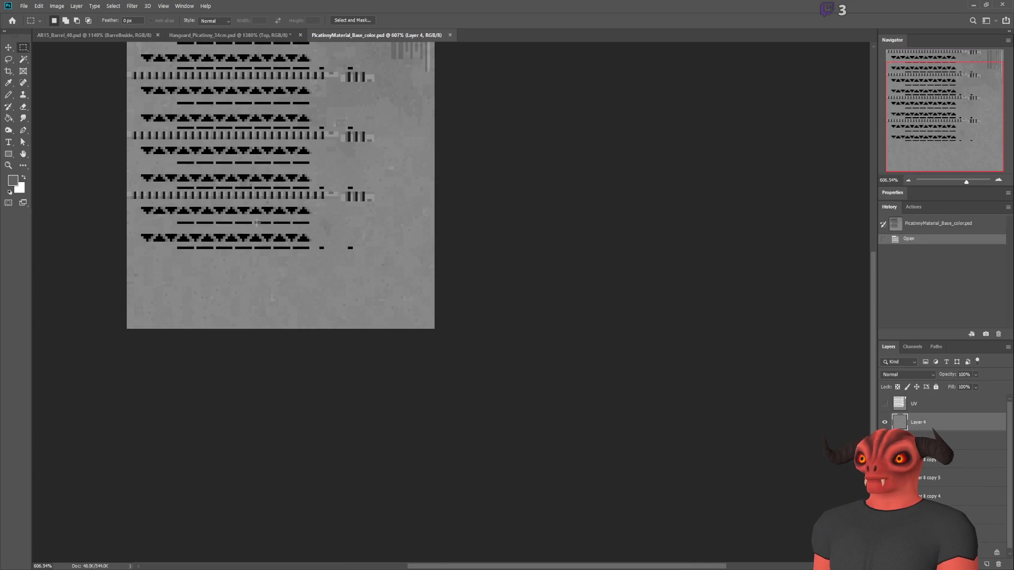
key("ctrl+1")
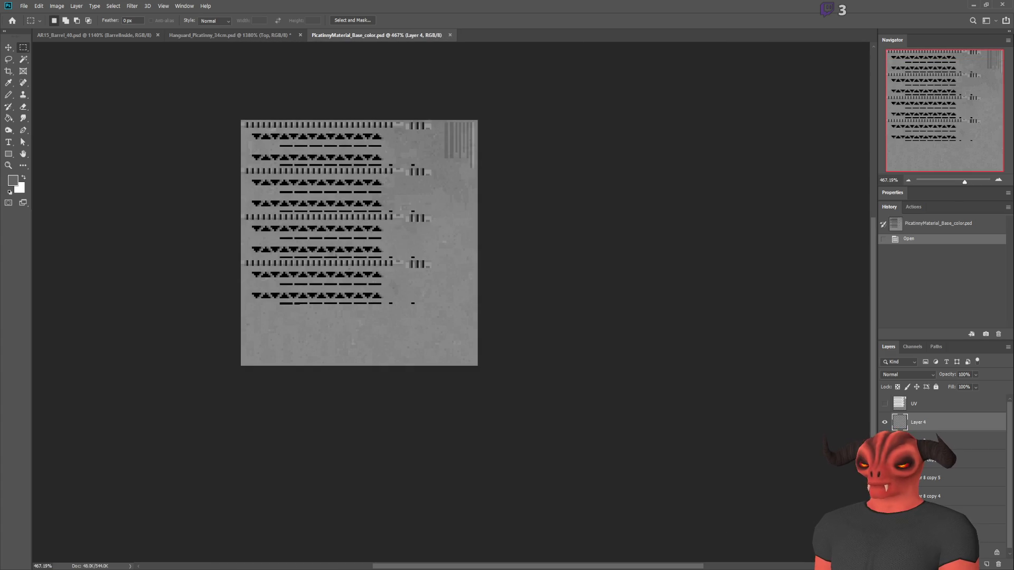
key("alt+Tab")
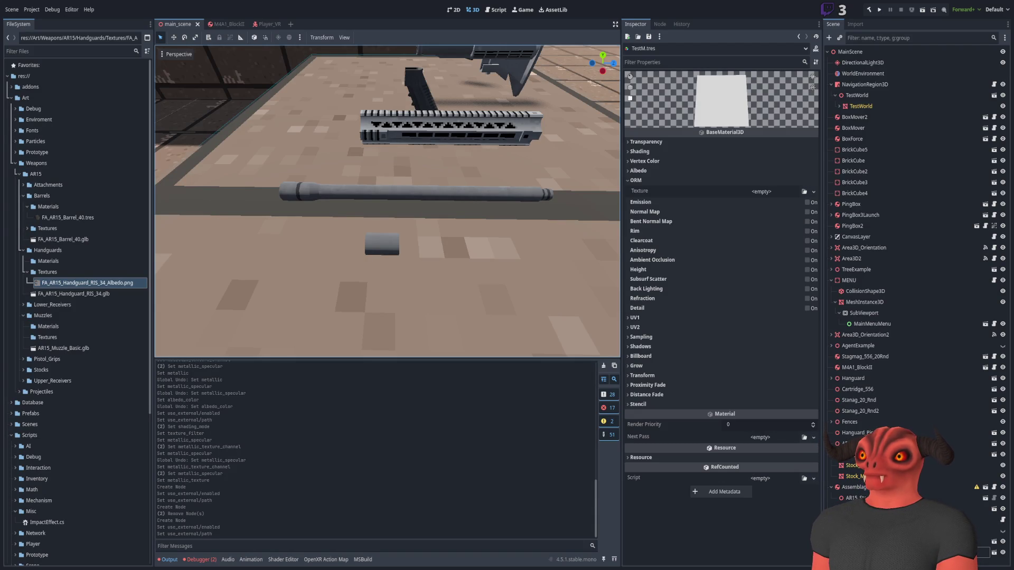
Close PicatinnyMaterial_Base_color.psd, then view the handguard from the top in Blender.
key("alt+Tab")
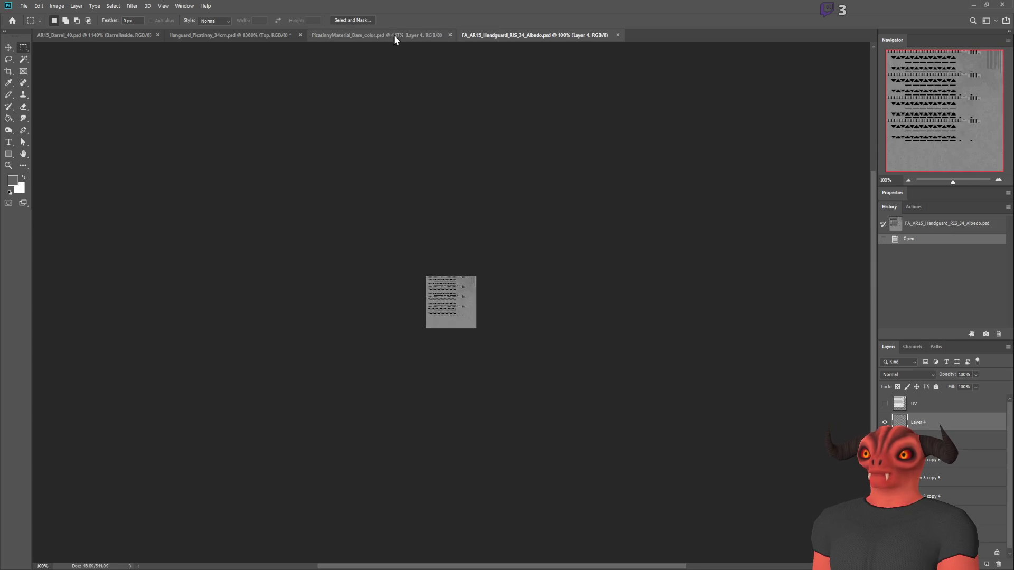
scroll(460, 268, "up", 5)
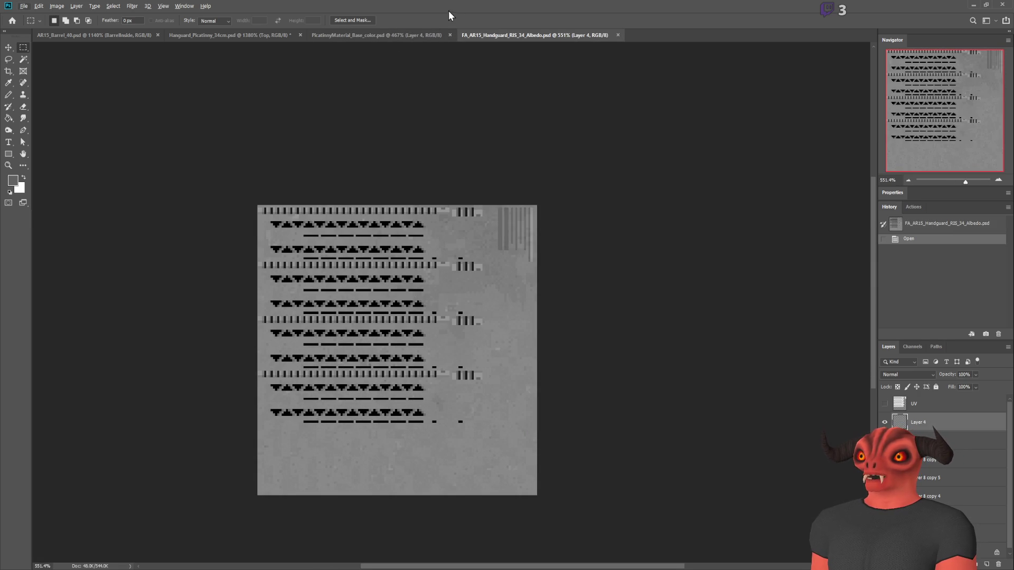
left_click(417, 35)
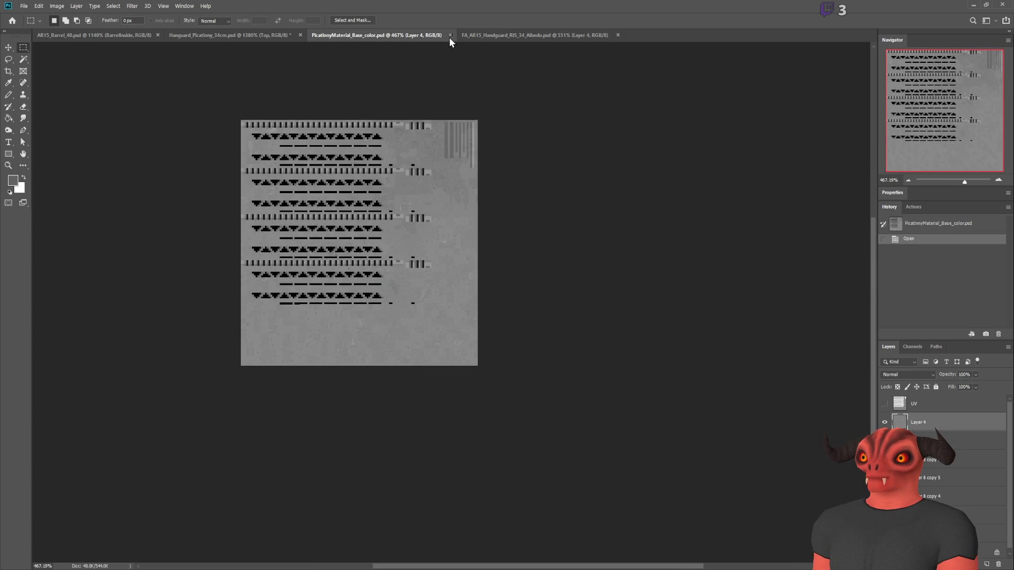
left_click(450, 36)
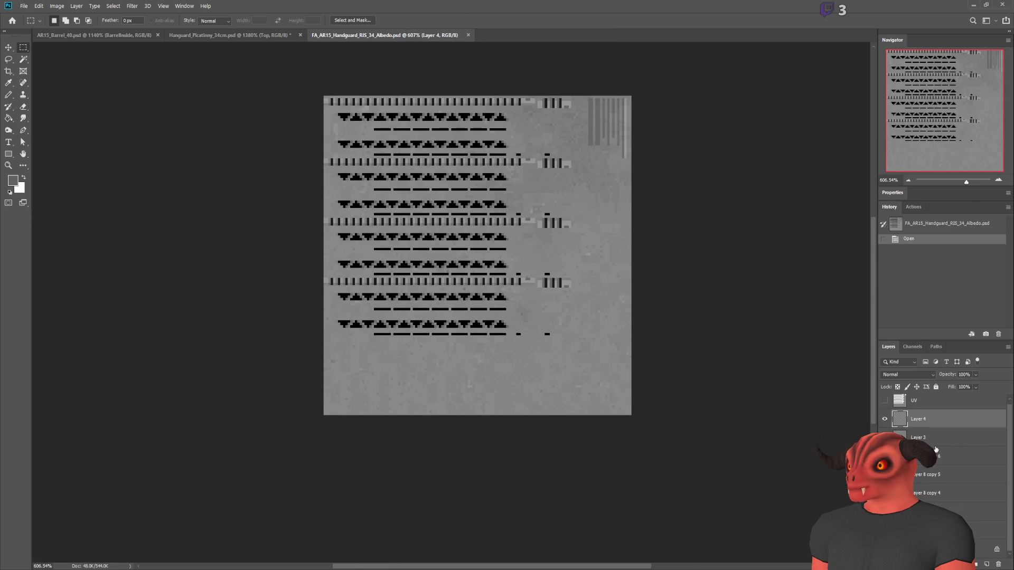
scroll(538, 249, "down", 2)
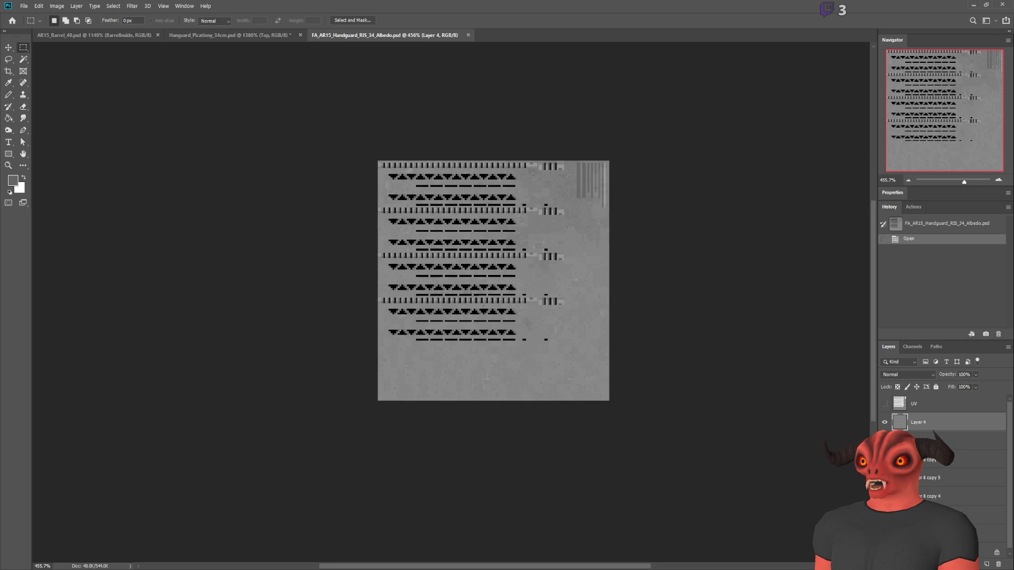
key("alt+Tab")
key("KP_7")
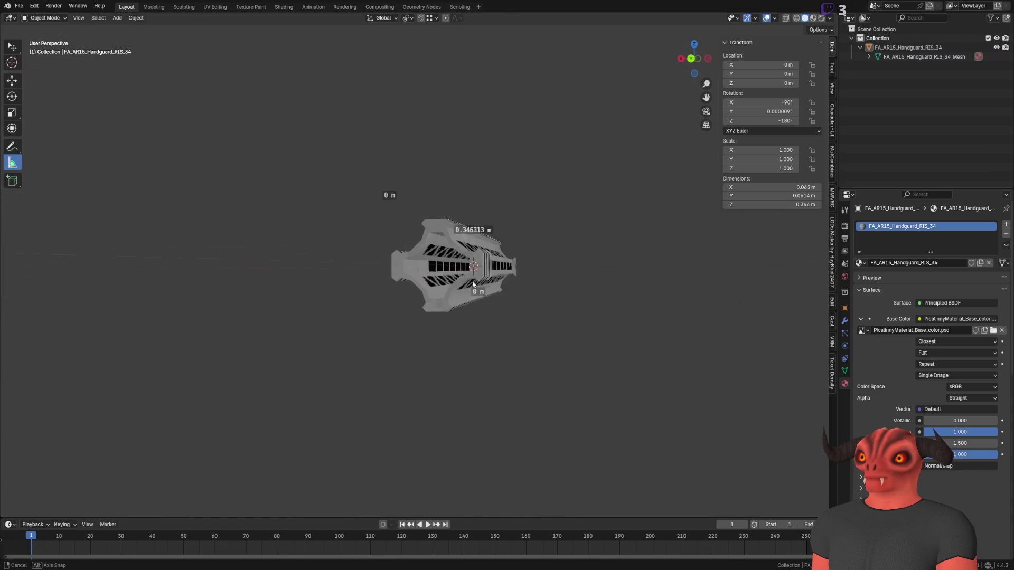
Measure across the handguard's end from the front and top views, then show Render Properties.
key("KP_1")
left_click(492, 280)
key("Tab")
key("Tab")
key("shift+space")
key("m")
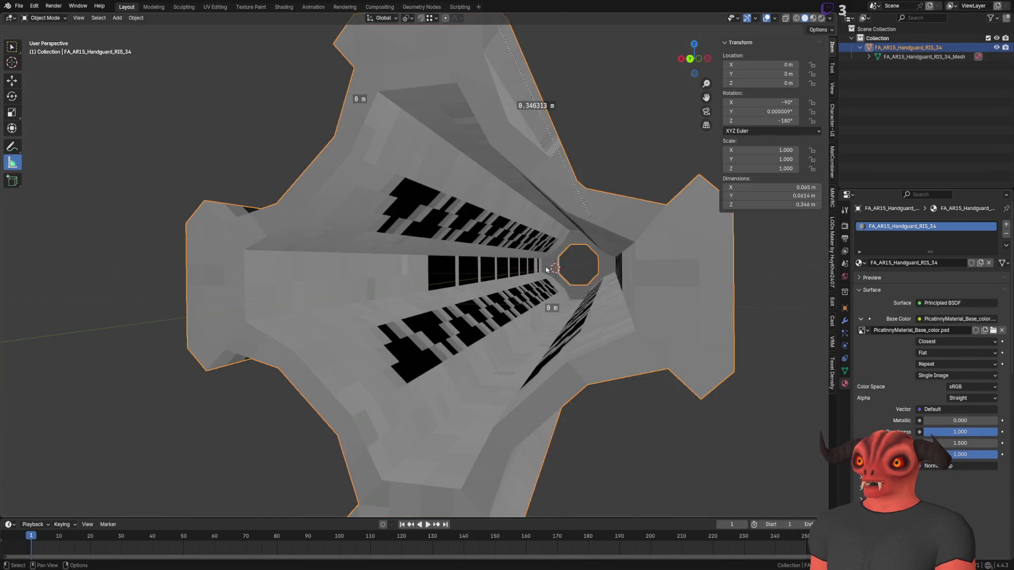
key("KP_1")
key("KP_7")
left_click_drag(382, 267, 501, 280)
key("Right")
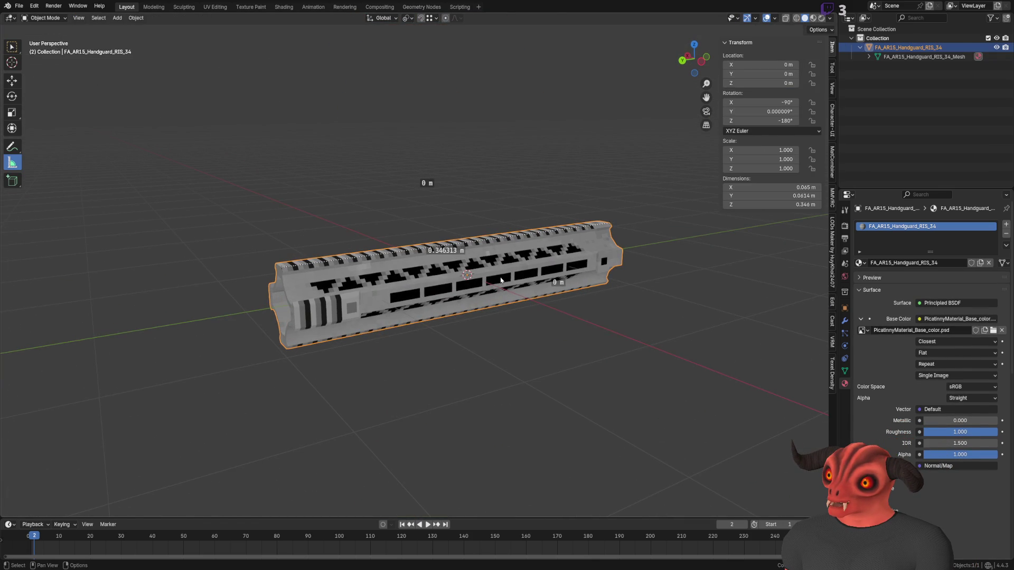
left_click(844, 224)
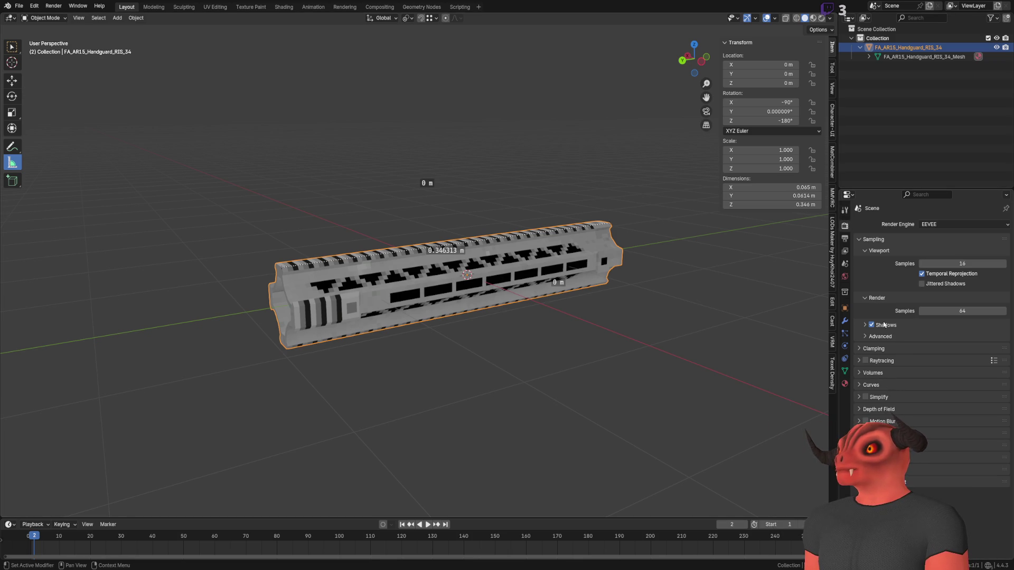
Set the render engine to Cycles and the bake type to Ambient Occlusion, then bake.
left_click(933, 226)
left_click(935, 257)
scroll(935, 257, "down", 1)
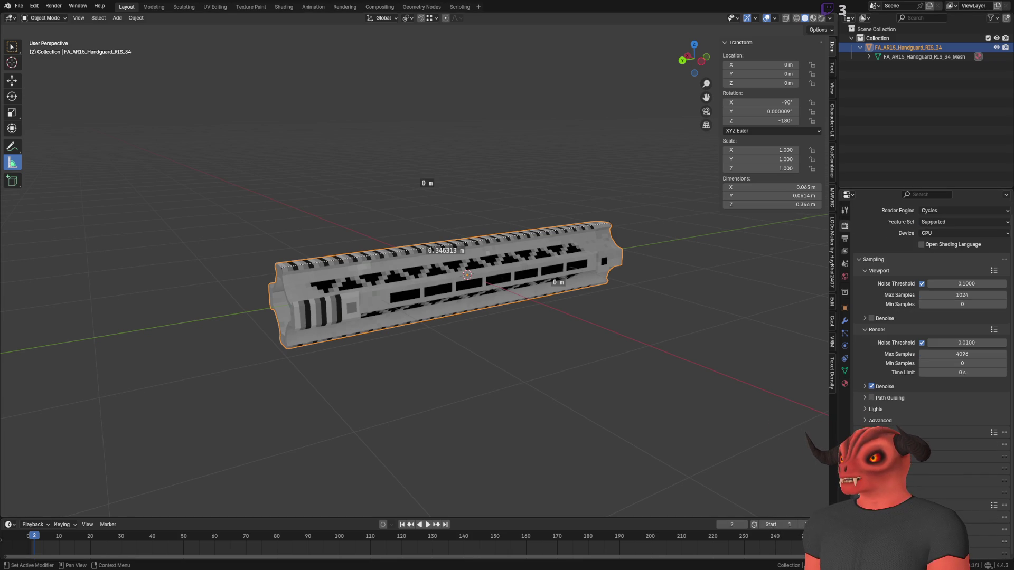
scroll(930, 317, "down", 5)
left_click(939, 411)
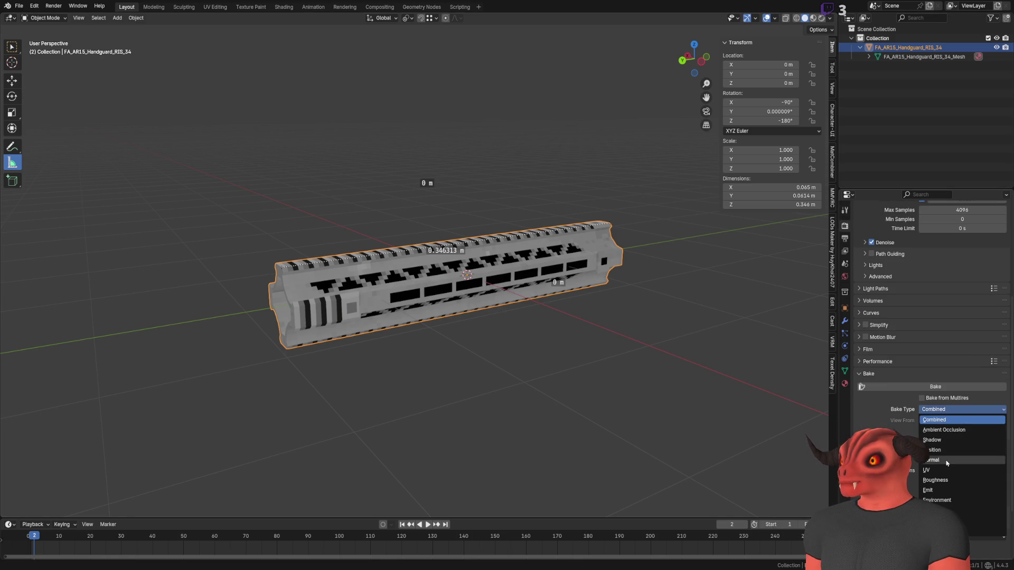
left_click(944, 430)
scroll(935, 415, "up", 1)
left_click(915, 404)
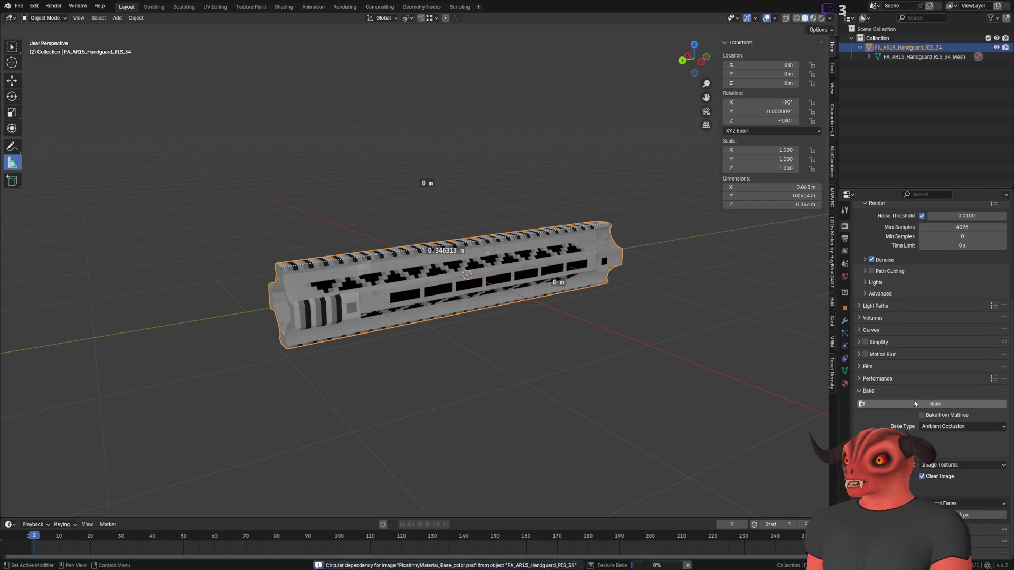
Orbit around the handguard to inspect the baked AO result along the rail.
scroll(560, 322, "up", 3)
scroll(549, 319, "down", 3)
mouse_move(541, 317)
left_mouse_down()
mouse_move(419, 273)
mouse_move(473, 163)
mouse_move(442, 170)
mouse_move(631, 297)
mouse_move(516, 294)
mouse_move(464, 317)
mouse_move(467, 289)
left_mouse_up()
scroll(631, 298, "up", 5)
scroll(468, 280, "down", 5)
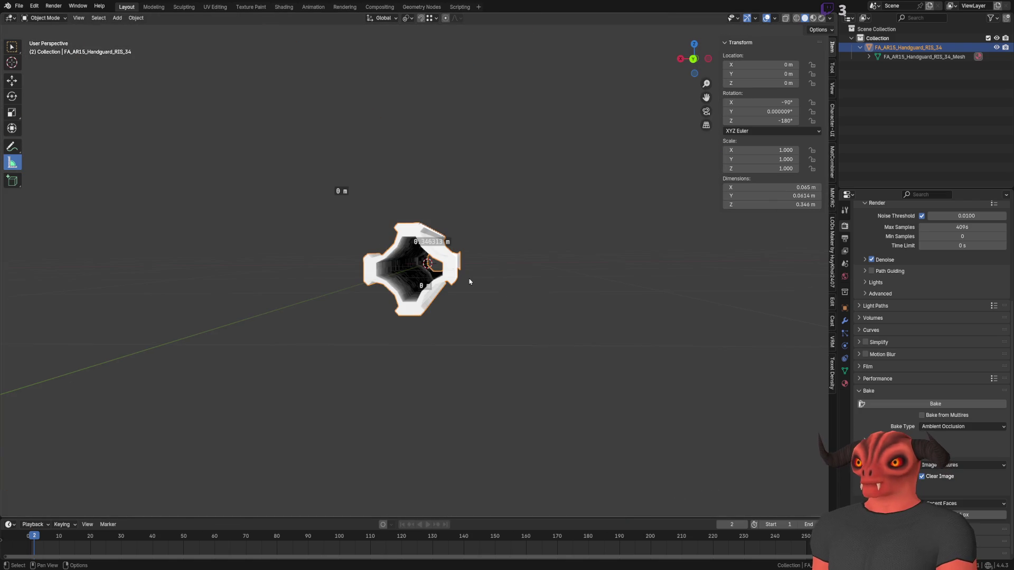
scroll(470, 281, "up", 5)
mouse_move(469, 281)
left_mouse_down()
mouse_move(556, 279)
mouse_move(475, 283)
left_mouse_up()
Toggle Edit Mode on the handguard and show its Material properties.
key("Tab")
scroll(556, 279, "down", 5)
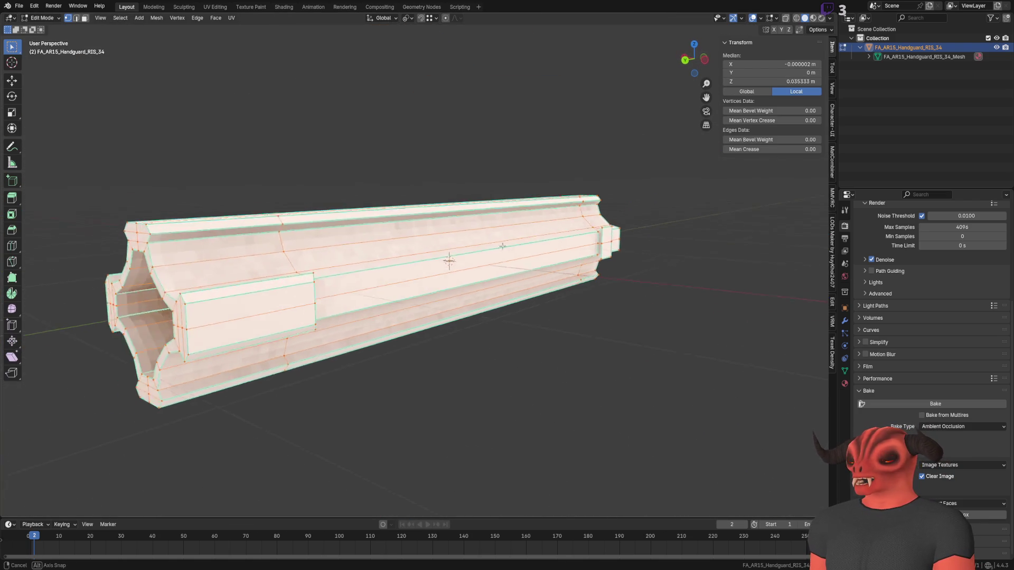
key("Tab")
scroll(940, 294, "up", 5)
scroll(940, 294, "up", 2)
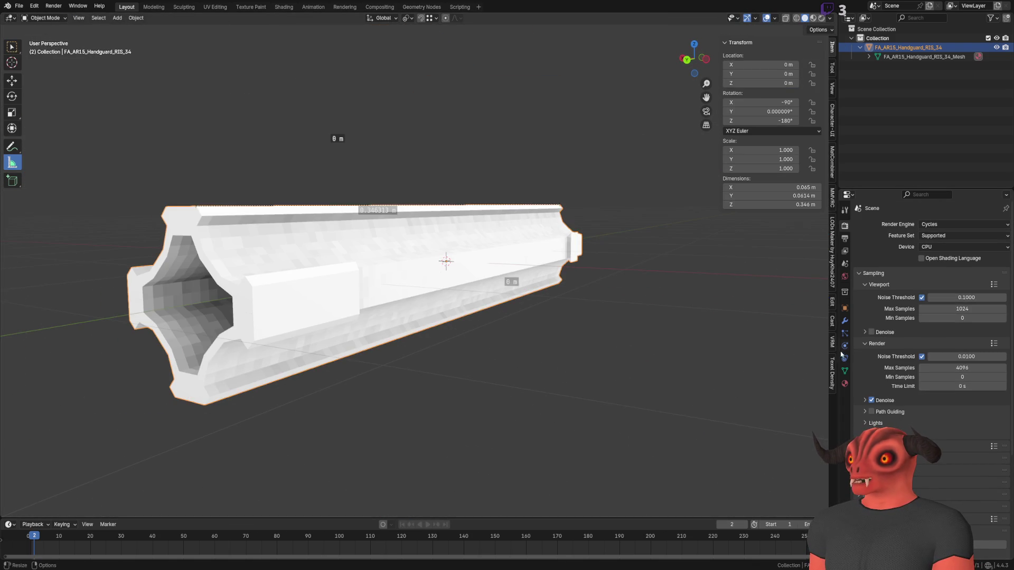
left_click(845, 384)
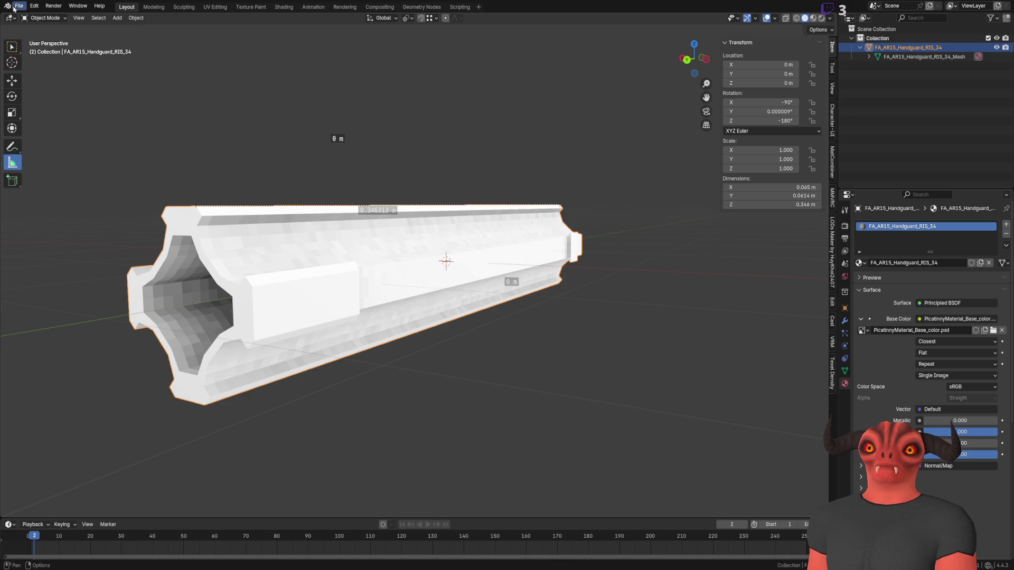
Reopen FA_AR15_Handguard_RIS_34.blend from recent files, discarding the unsaved bake changes.
left_click(19, 6)
mouse_move(58, 34)
left_click(156, 37)
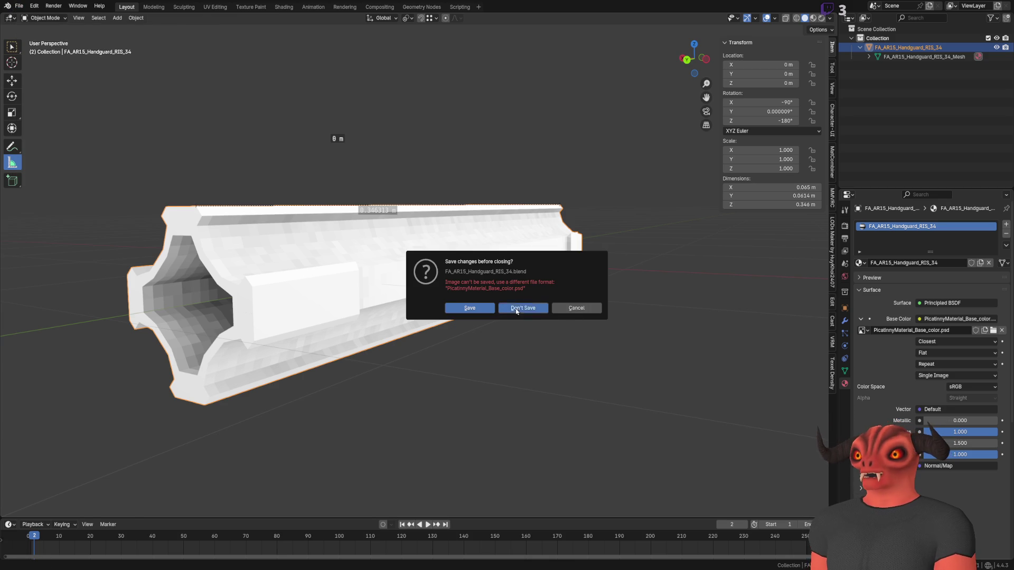
left_click(517, 308)
scroll(557, 287, "up", 3)
scroll(538, 342, "down", 2)
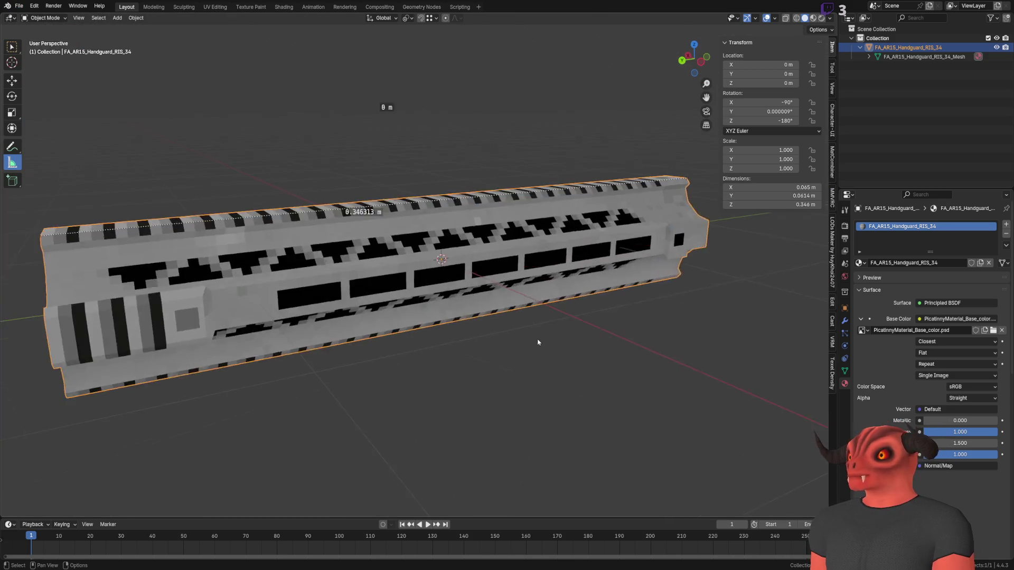
scroll(538, 343, "down", 4)
Set the base colour image texture's Alpha mode to Channel Packed.
scroll(553, 281, "up", 3)
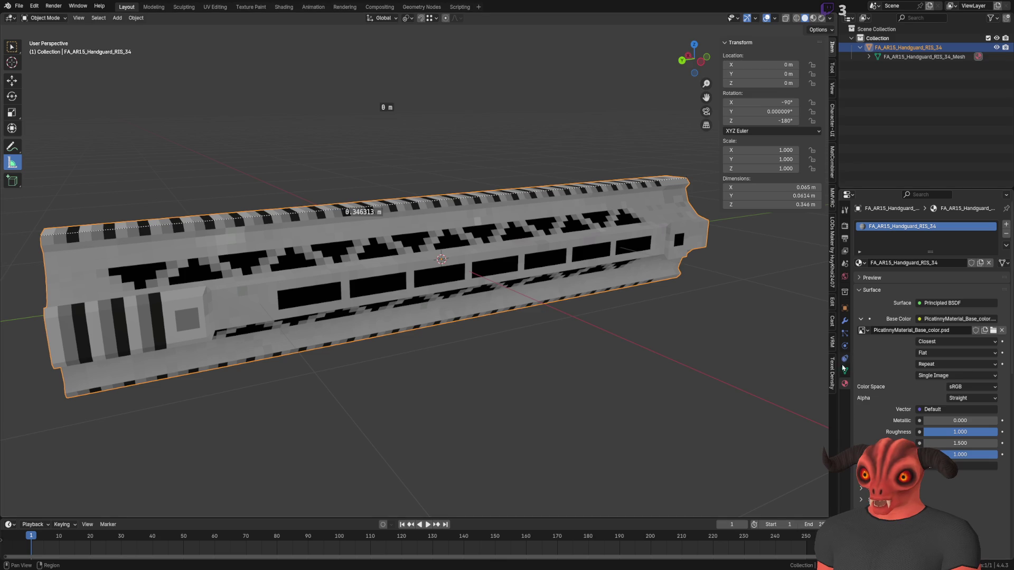
left_click(985, 398)
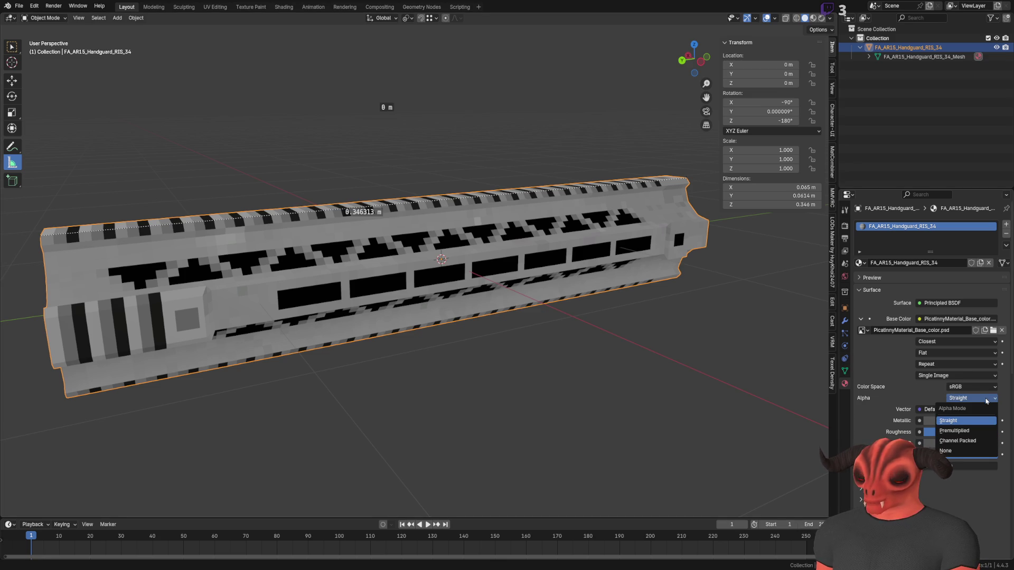
left_click(953, 420)
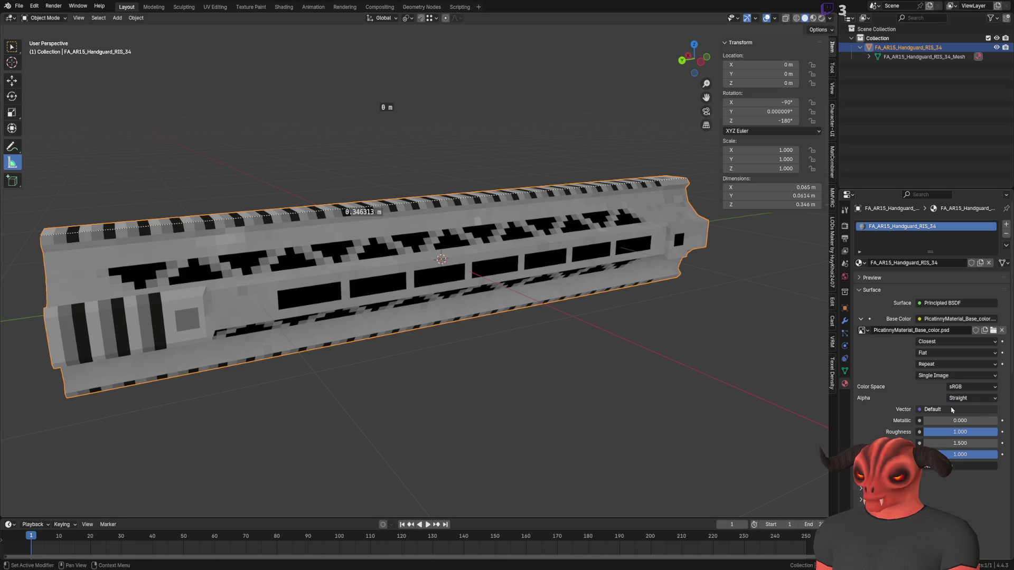
left_click(988, 400)
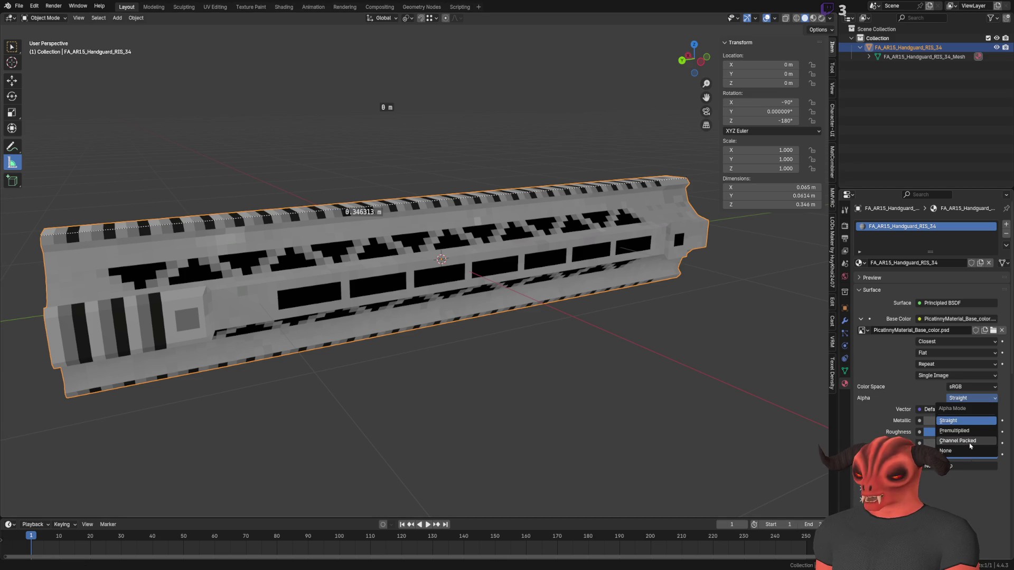
left_click(970, 441)
left_click(973, 399)
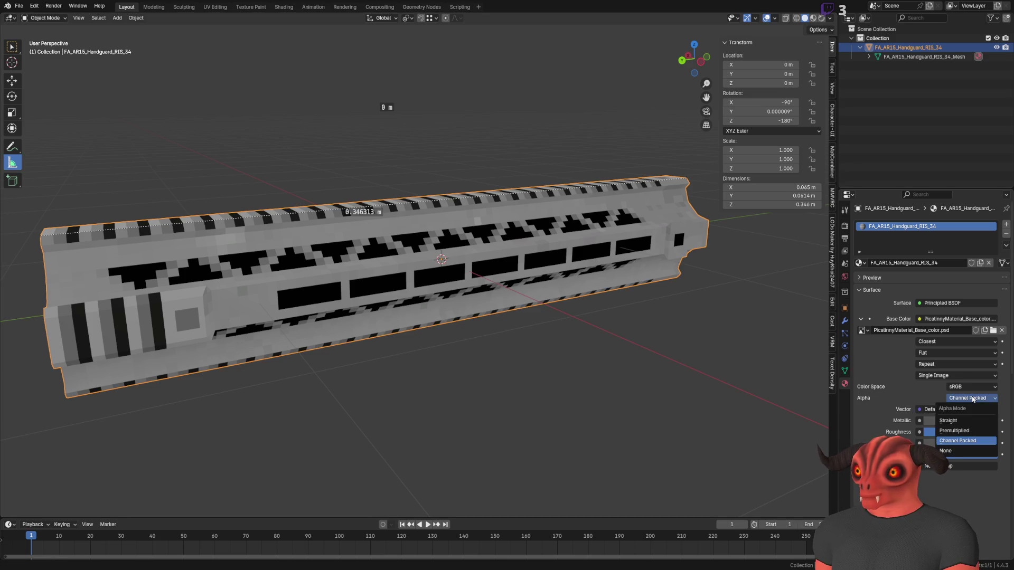
In Photoshop, merge the Layer 8 copies of the handguard albedo with Ctrl+E.
key("alt+Tab")
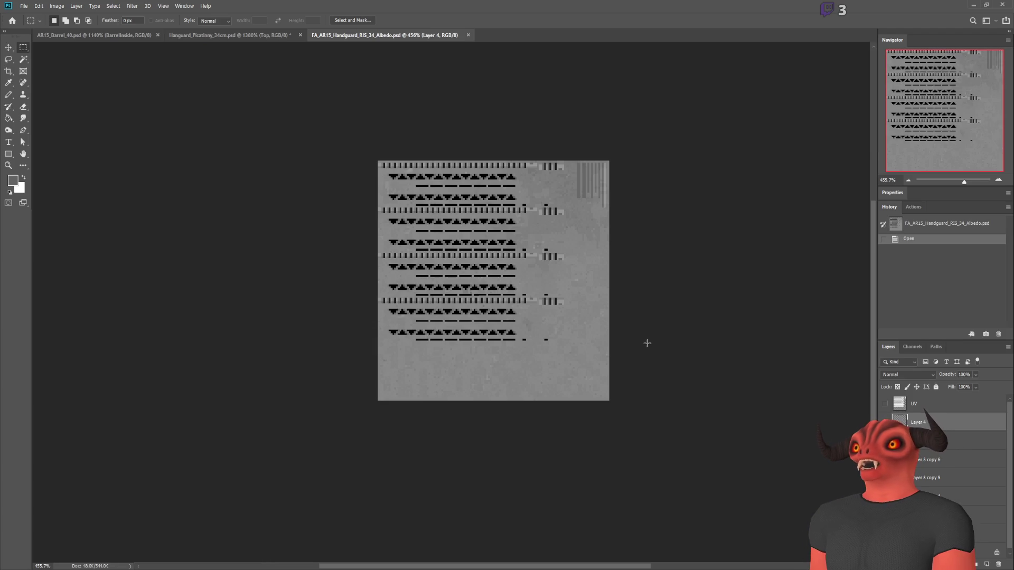
scroll(634, 342, "up", 8)
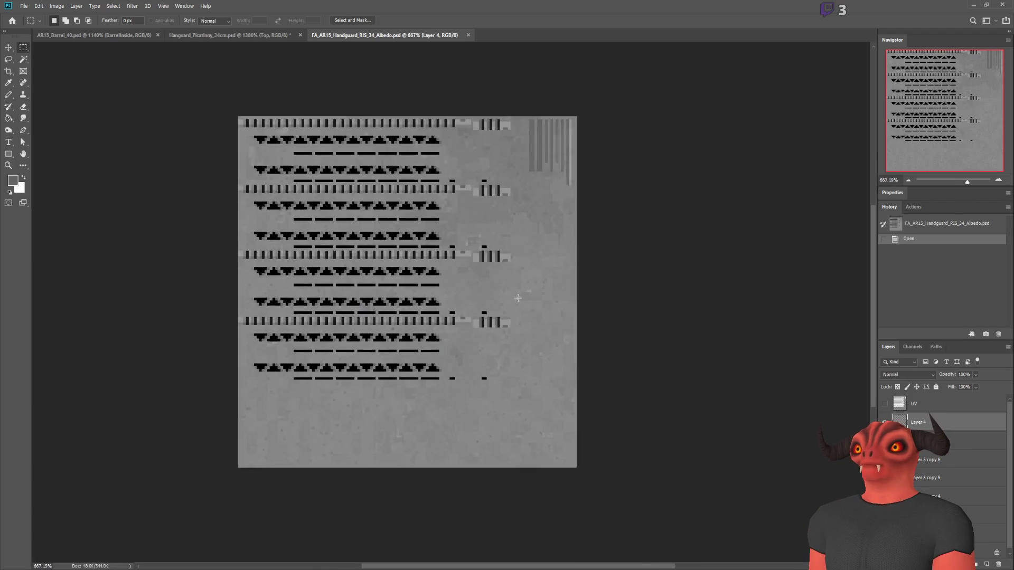
scroll(390, 256, "down", 3)
scroll(391, 256, "down", 2)
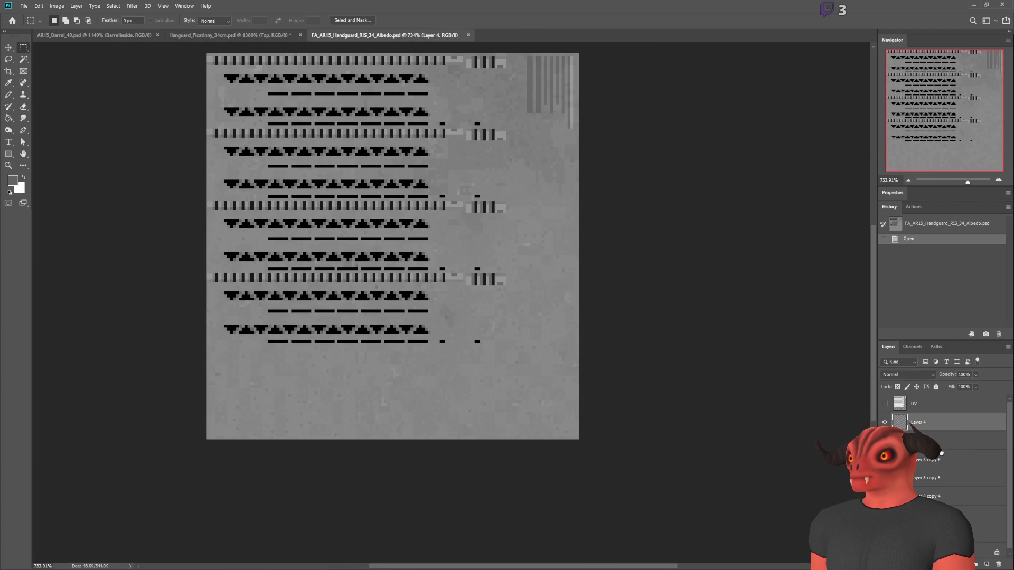
key("ctrl+e")
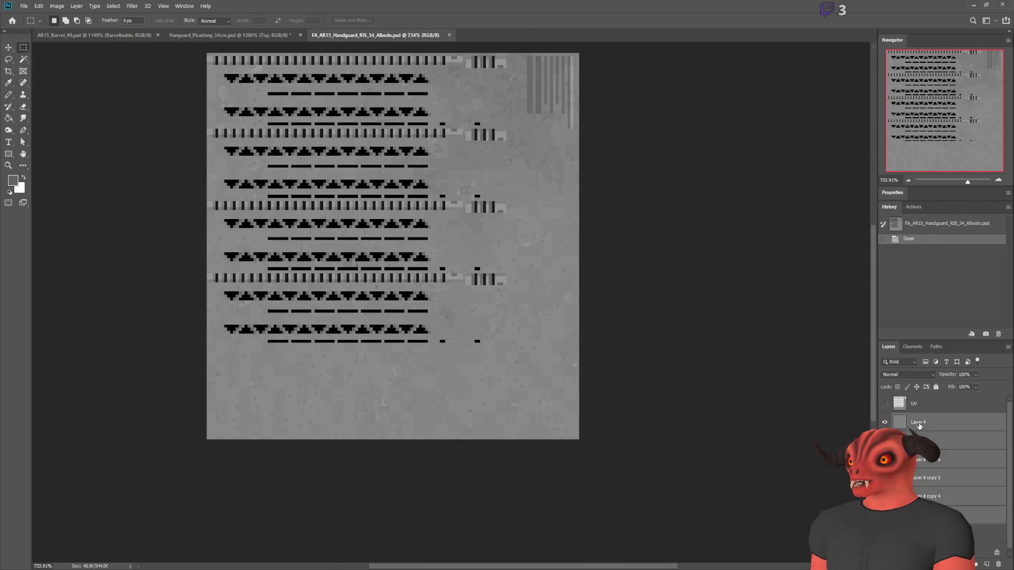
left_click(885, 423, "alt")
scroll(37, 95, "up", 4)
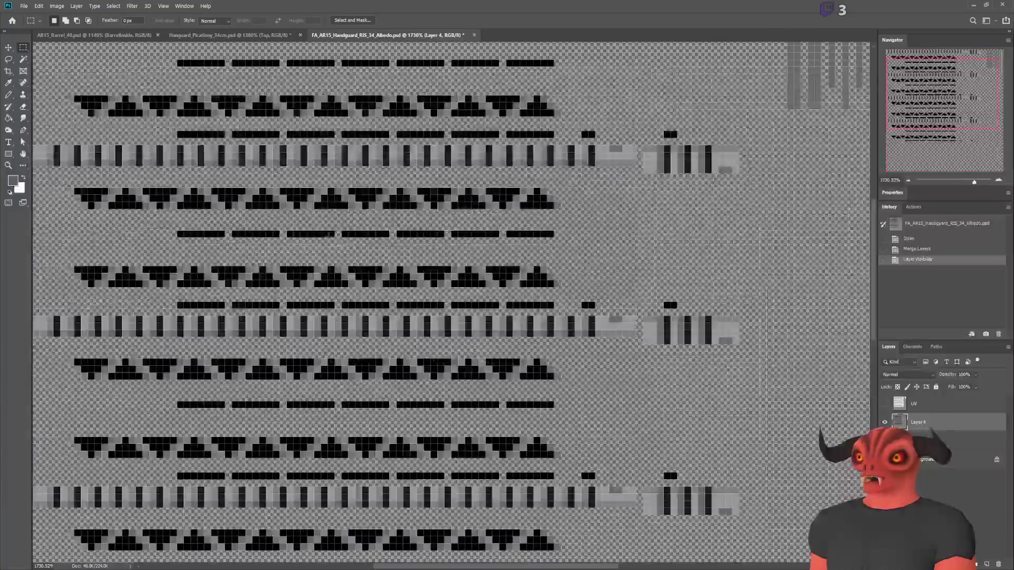
scroll(37, 96, "down", 3)
left_click(24, 59)
scroll(130, 71, "up", 5)
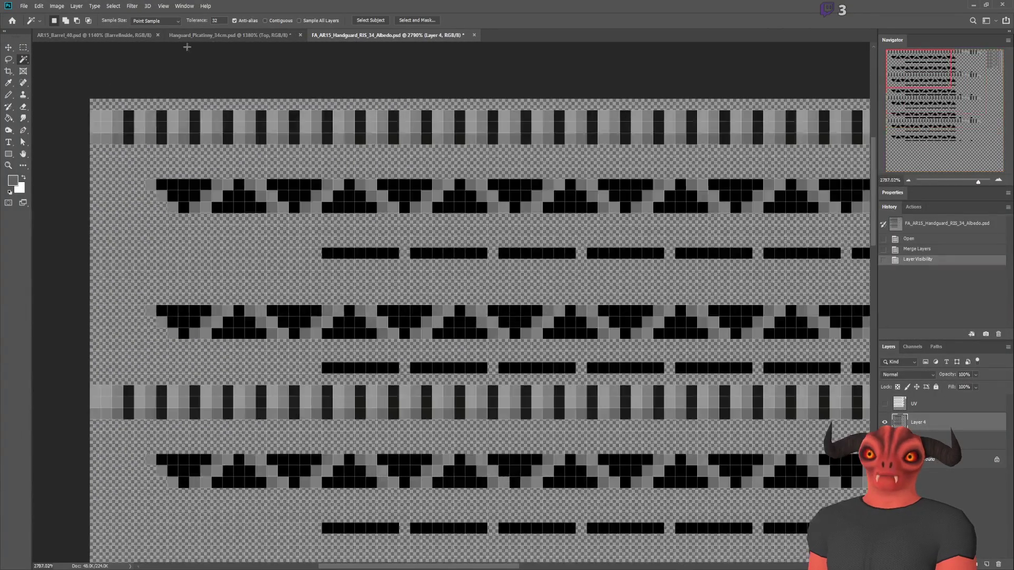
type("4")
left_click(285, 191)
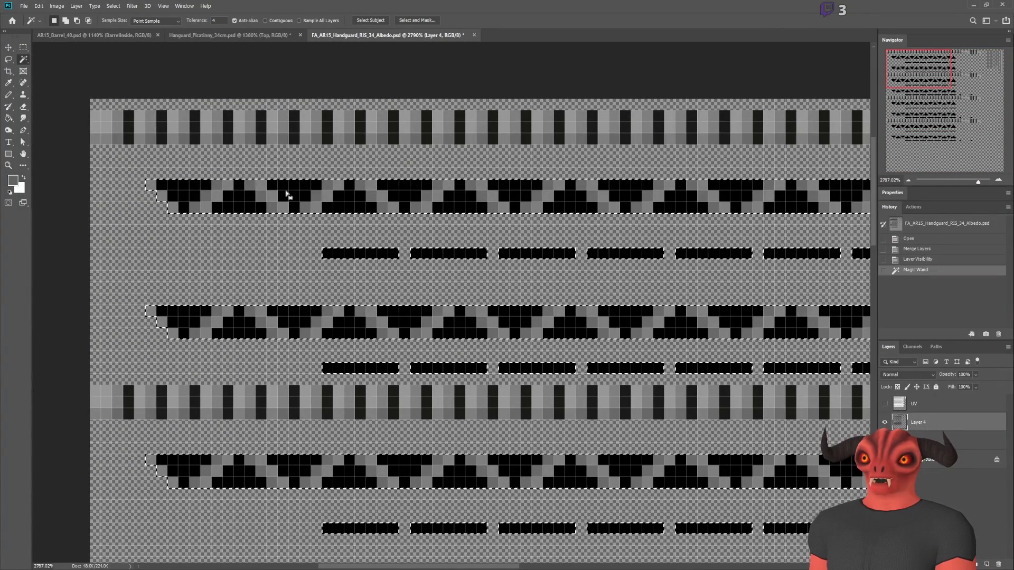
key("ctrl+d")
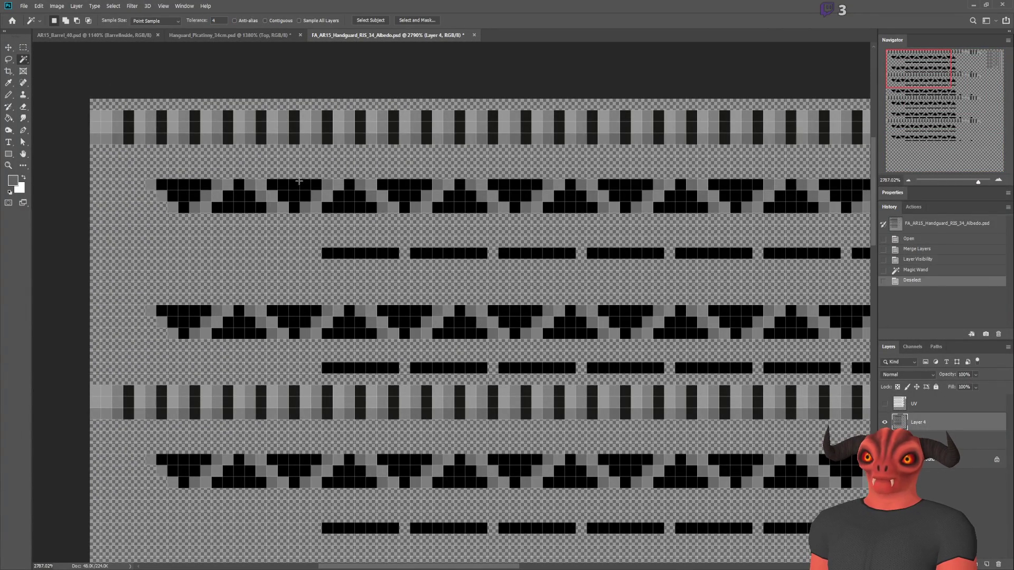
left_click(294, 188)
scroll(384, 270, "down", 4)
scroll(384, 271, "up", 2)
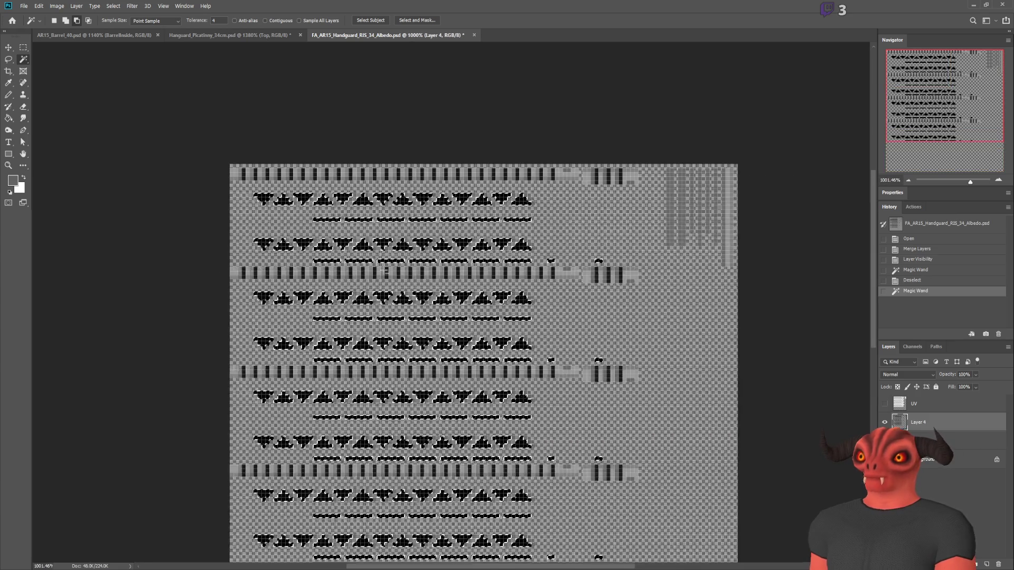
scroll(384, 271, "down", 4)
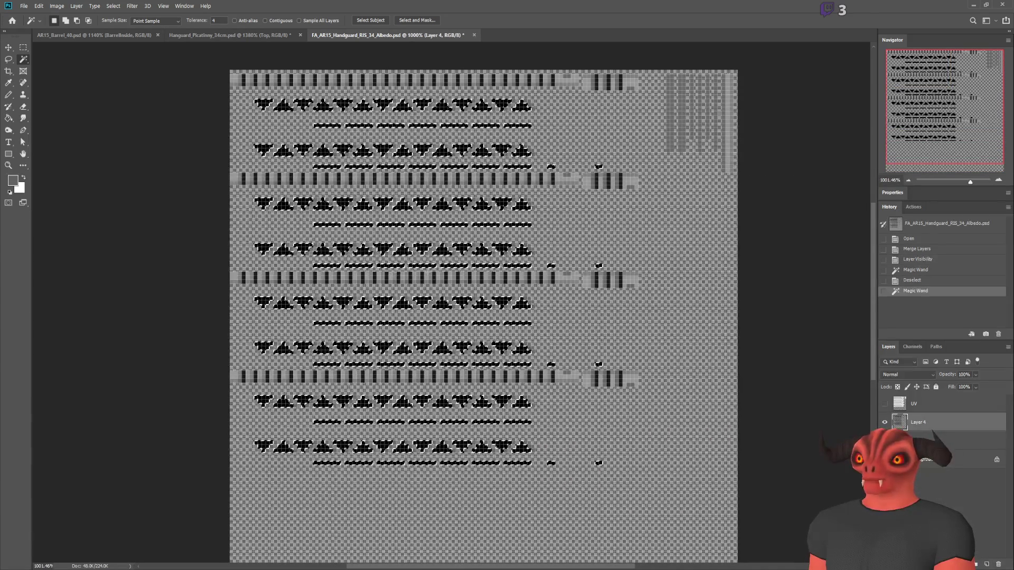
key("ctrl+z")
key("ctrl+z")
key("ctrl+z")
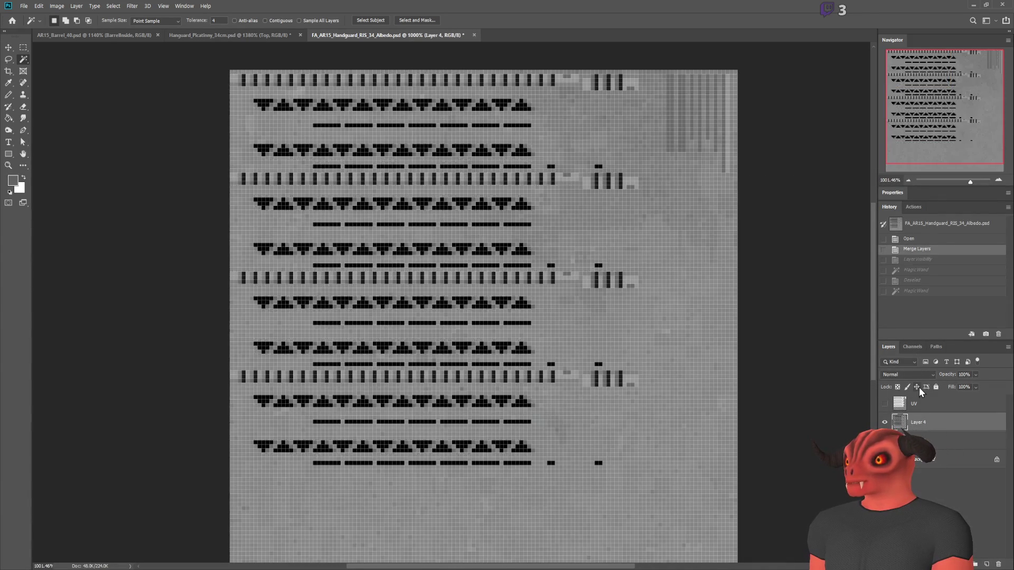
Revert the document to its Open state and add a new layer named ALPHA.
key("ctrl+z")
left_click(929, 223)
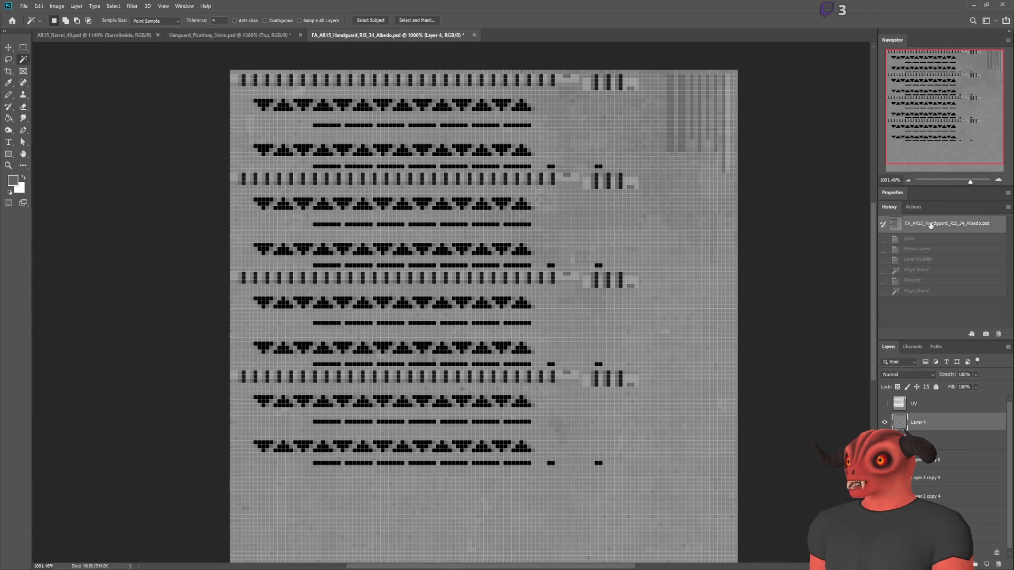
left_click(912, 346)
left_click(888, 347)
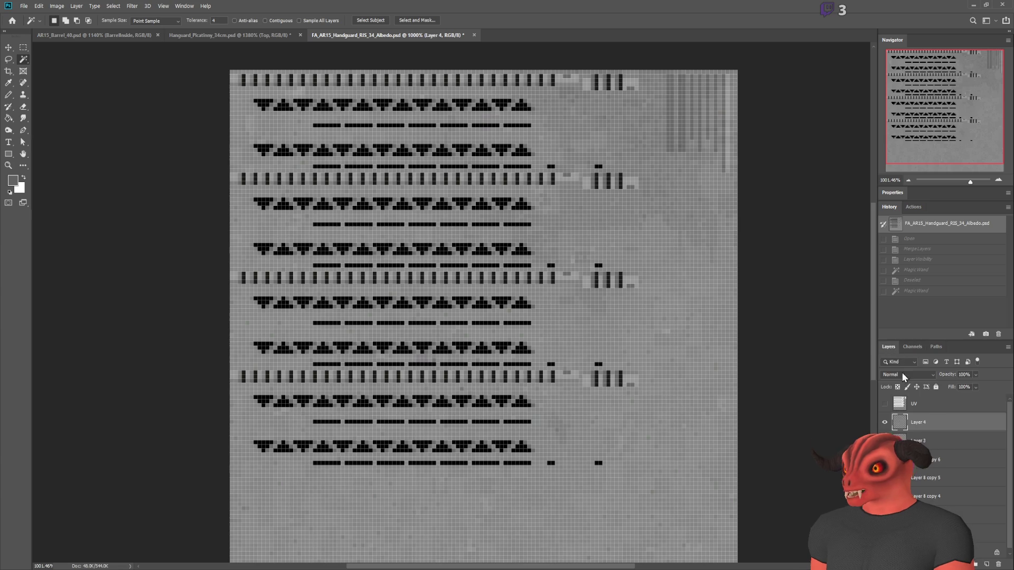
scroll(483, 317, "up", 1)
key("ctrl+shift+alt+n")
double_click(918, 422)
type("ALPHA")
key("Return")
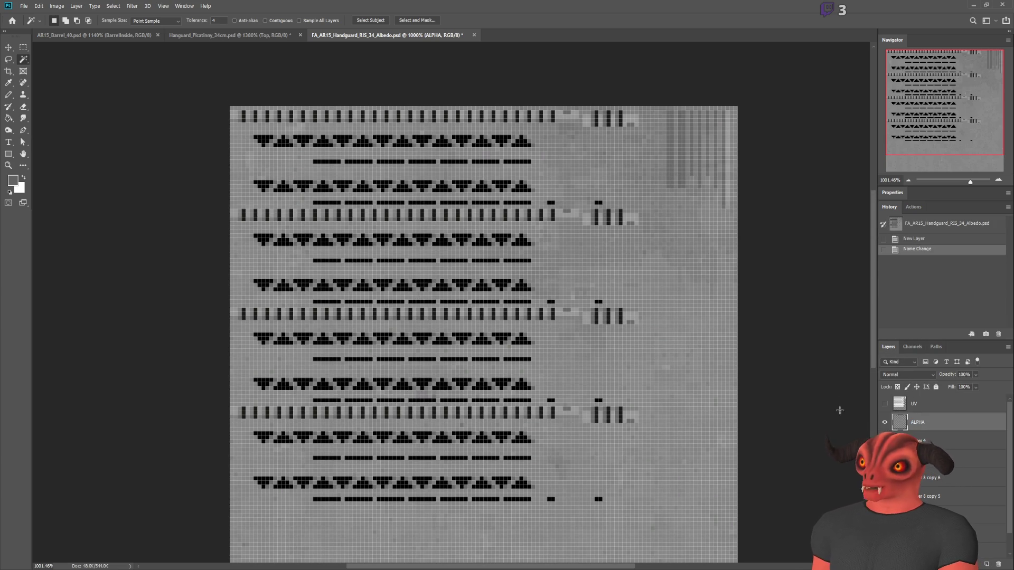
Create an Alpha 1 channel with the pasted pattern, filling the surrounding area white.
left_click(912, 346)
left_click(985, 564)
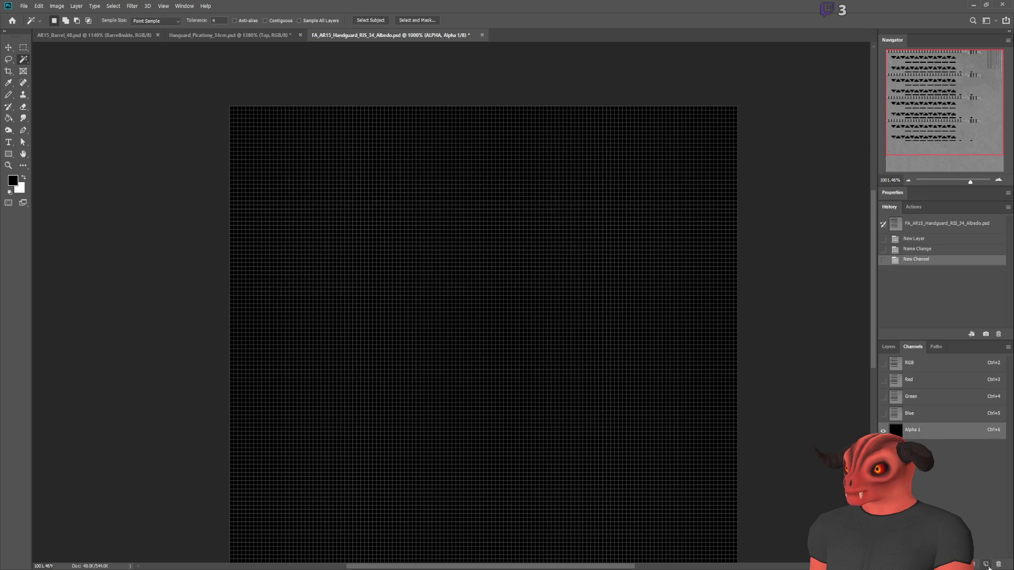
key("ctrl+v")
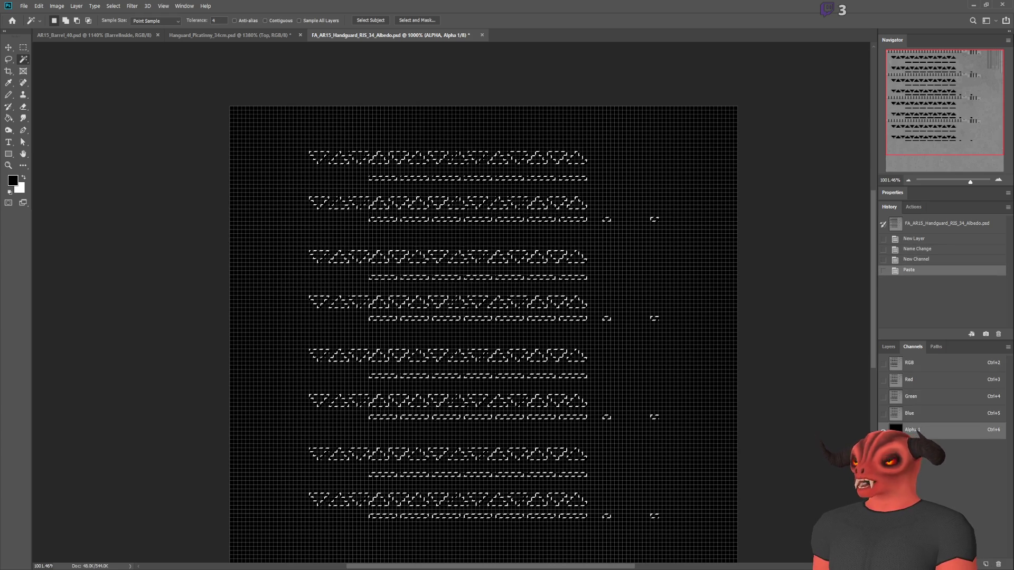
key("ctrl+shift+i")
key("g")
key("x")
left_click(288, 189)
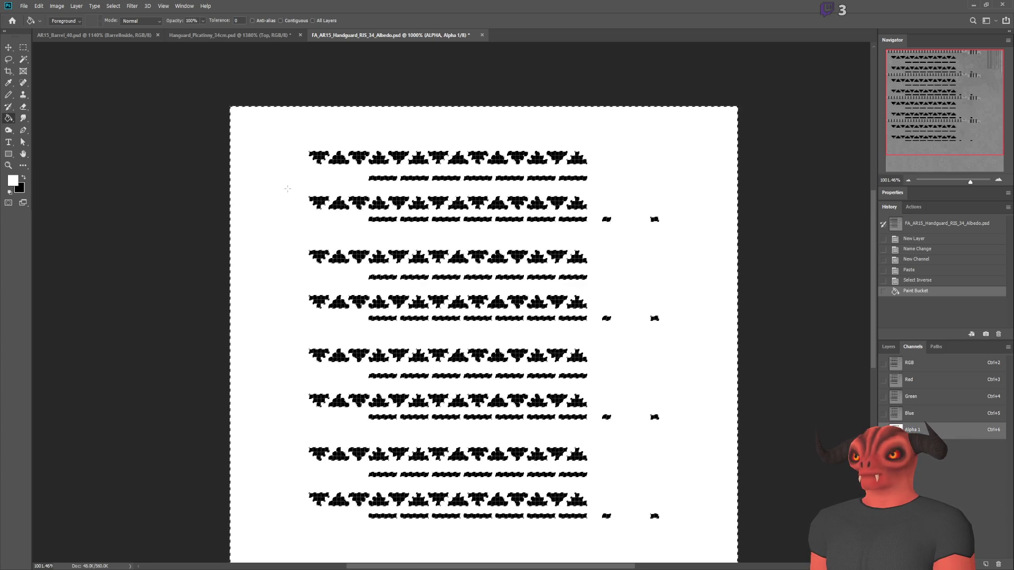
key("ctrl+d")
key("ctrl+i")
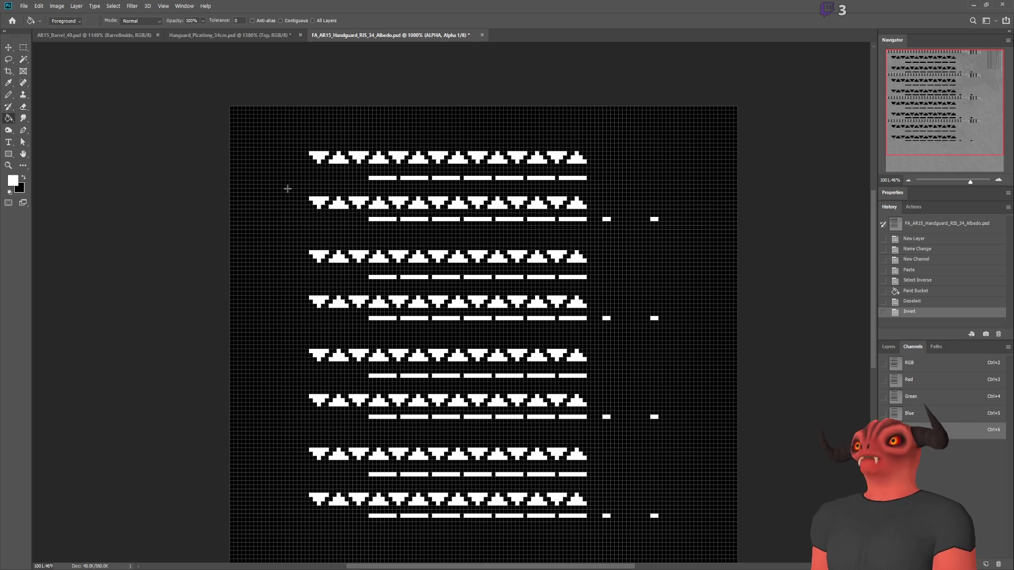
key("ctrl+z")
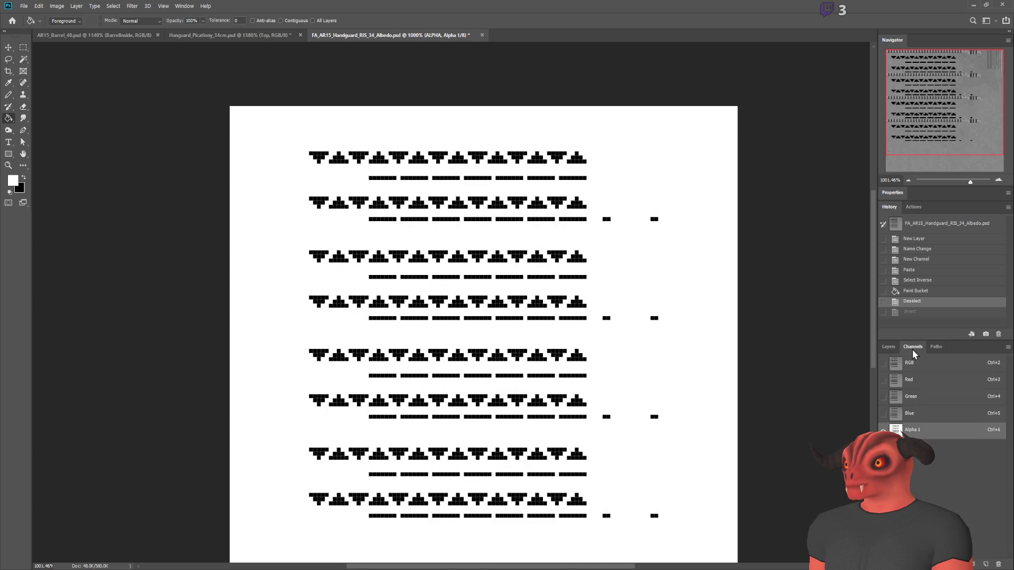
left_click(889, 348)
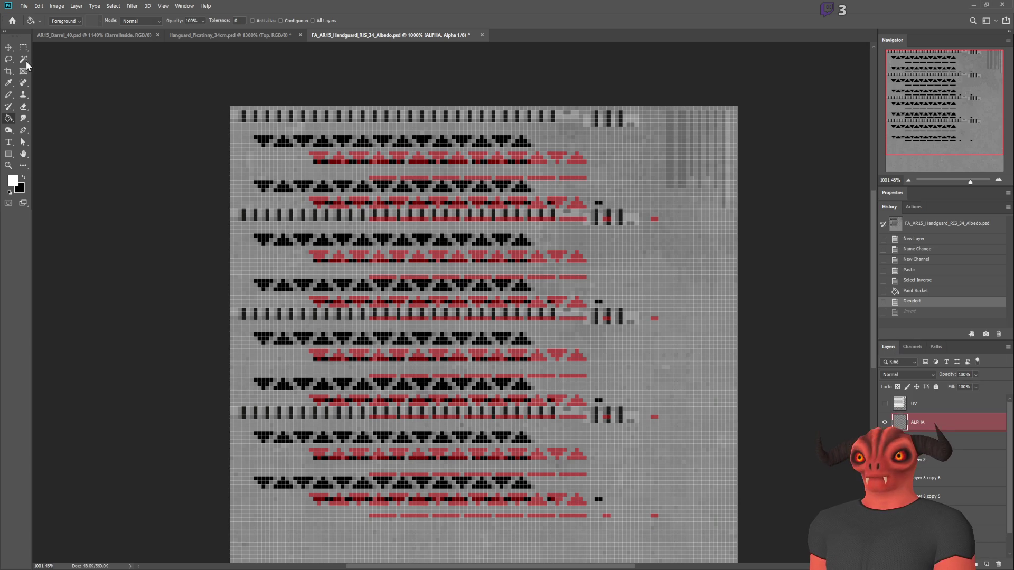
Align the red ALPHA layer with the black pattern and fill the exposed red border grey.
left_click(9, 48)
left_click_drag(475, 372, 422, 355)
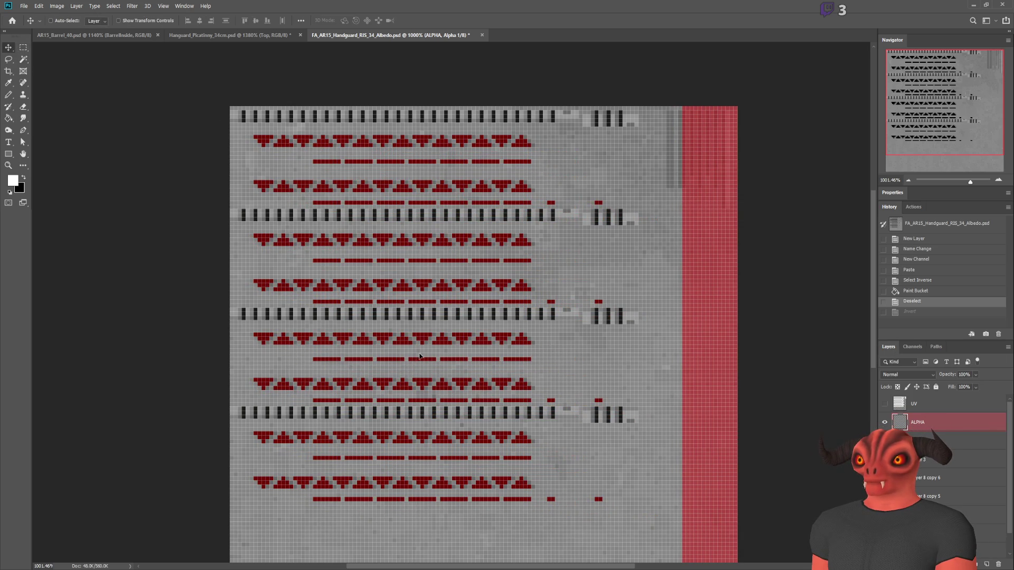
left_click(9, 118)
scroll(593, 317, "down", 3)
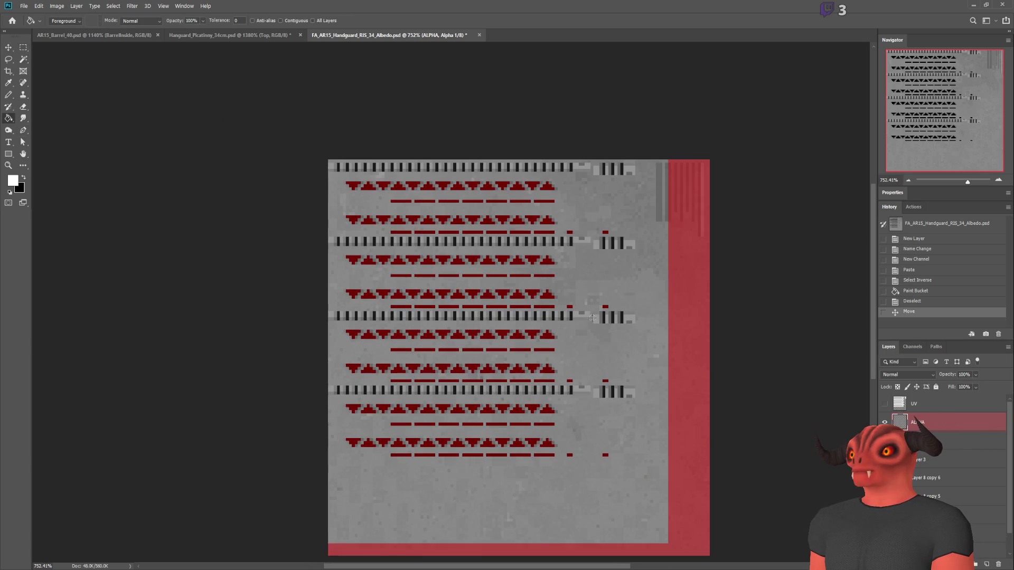
left_click(677, 309)
scroll(677, 309, "down", 1)
key("ctrl+z")
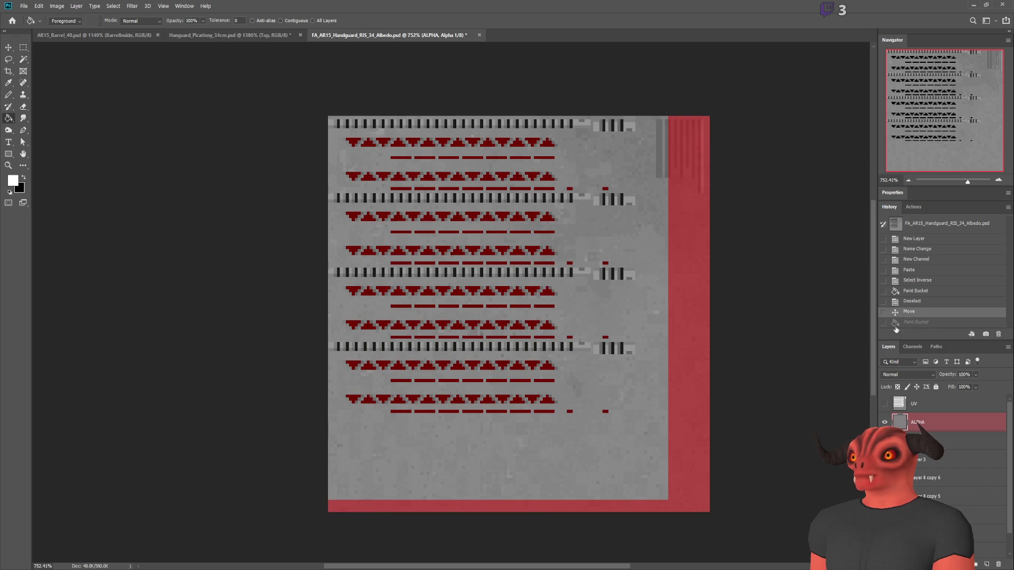
left_click(685, 259)
key("ctrl+z")
left_click(912, 347)
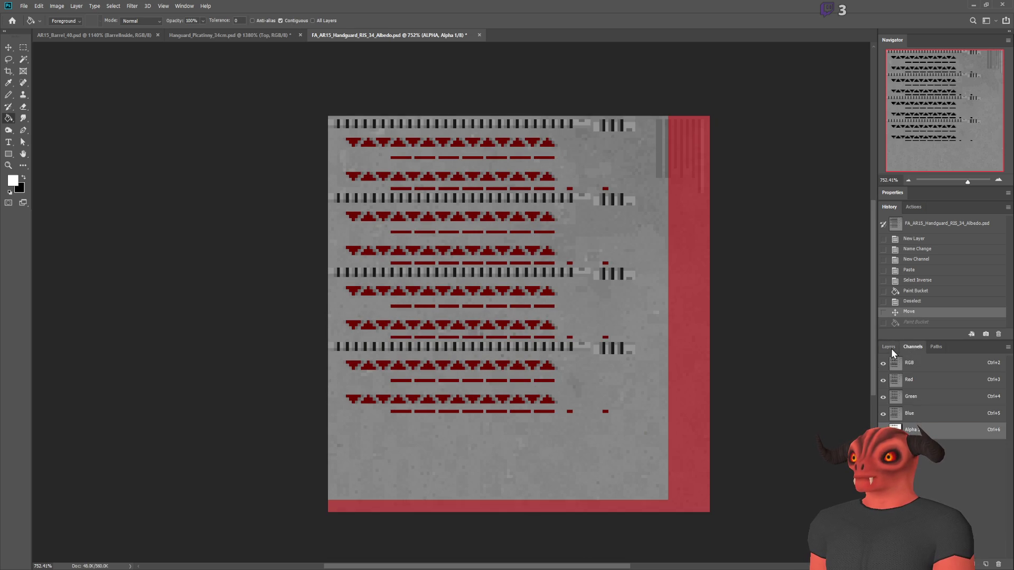
left_click(683, 322)
left_click(889, 349)
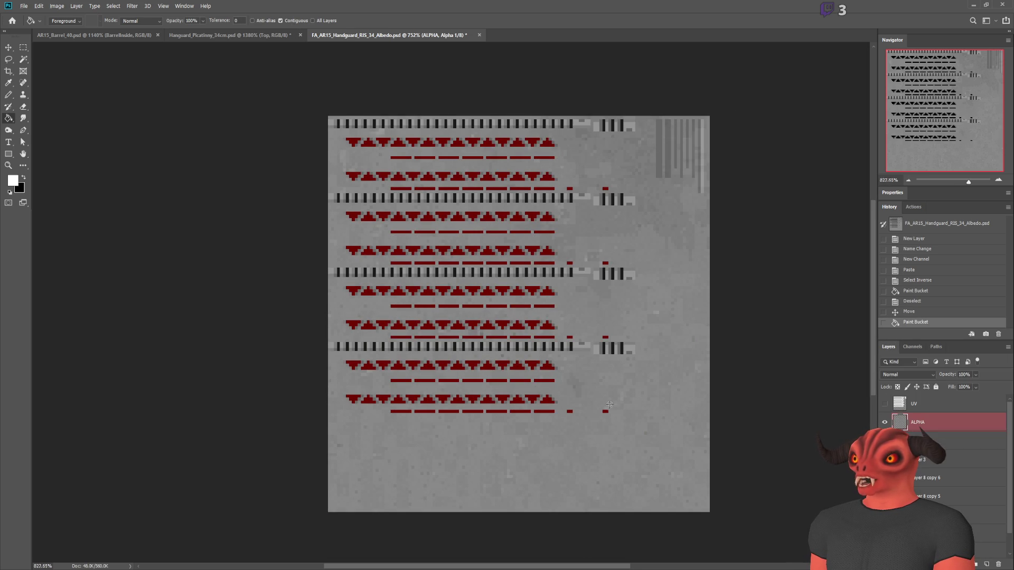
Select the texture's right-hand area, brush its marks black, then deselect.
key("m")
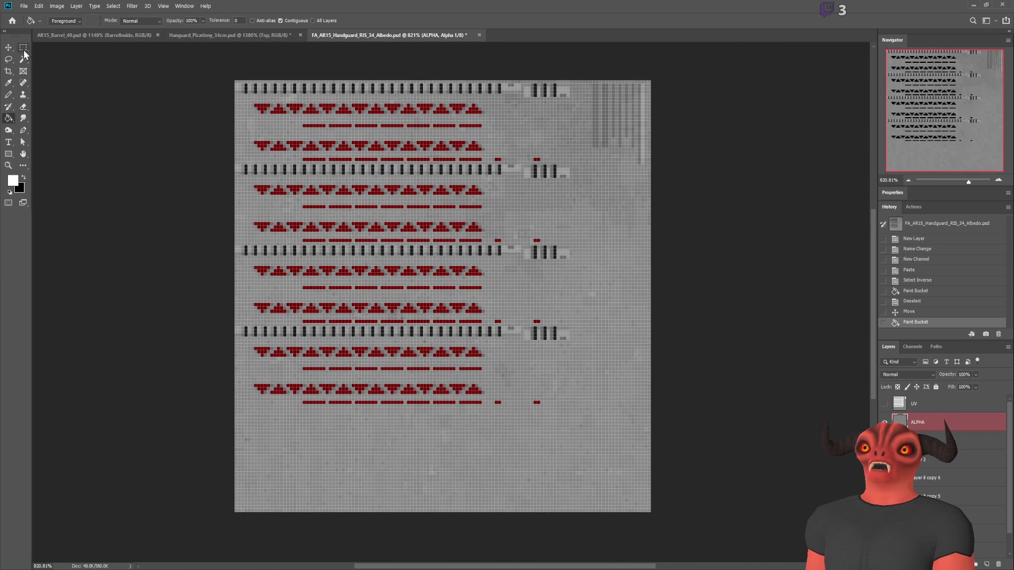
left_click_drag(488, 128, 708, 490)
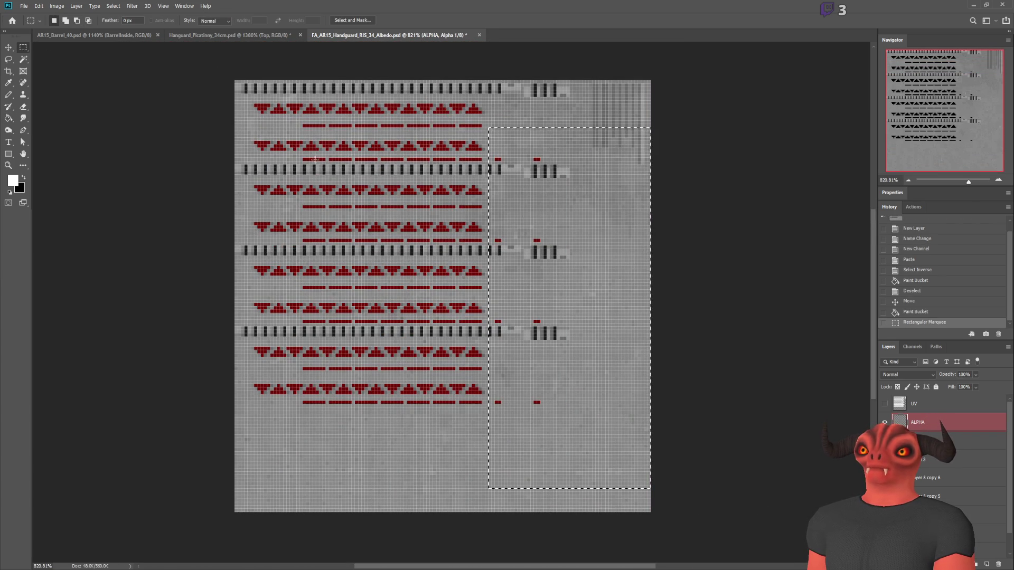
left_click(9, 96)
key("b")
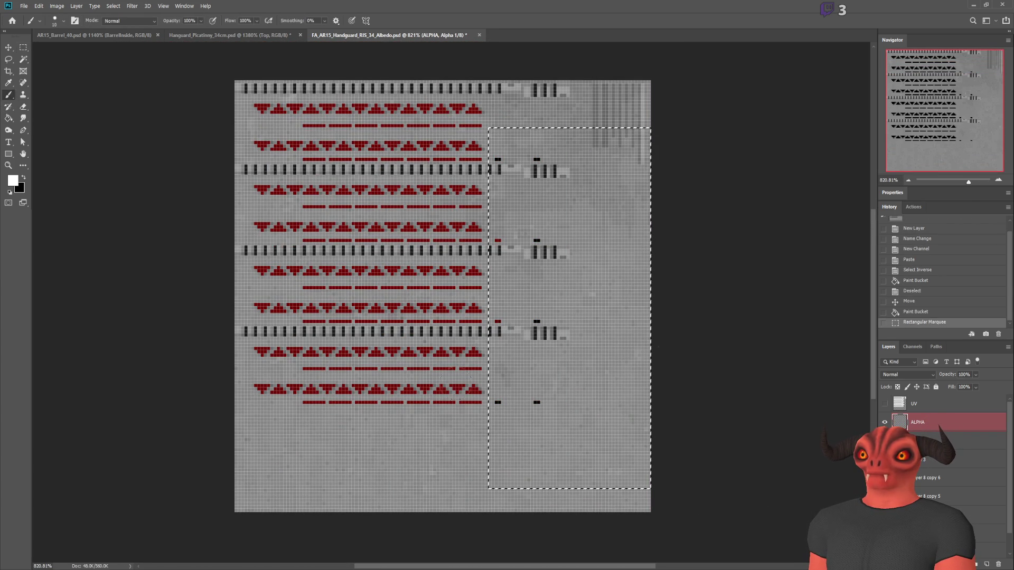
left_click(582, 160)
key("ctrl+d")
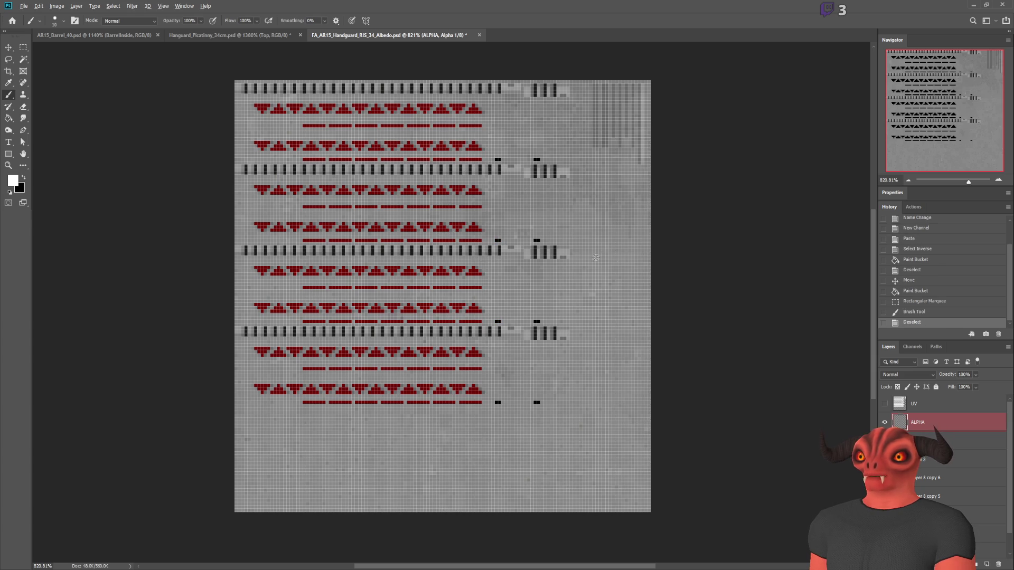
scroll(637, 350, "up", 1)
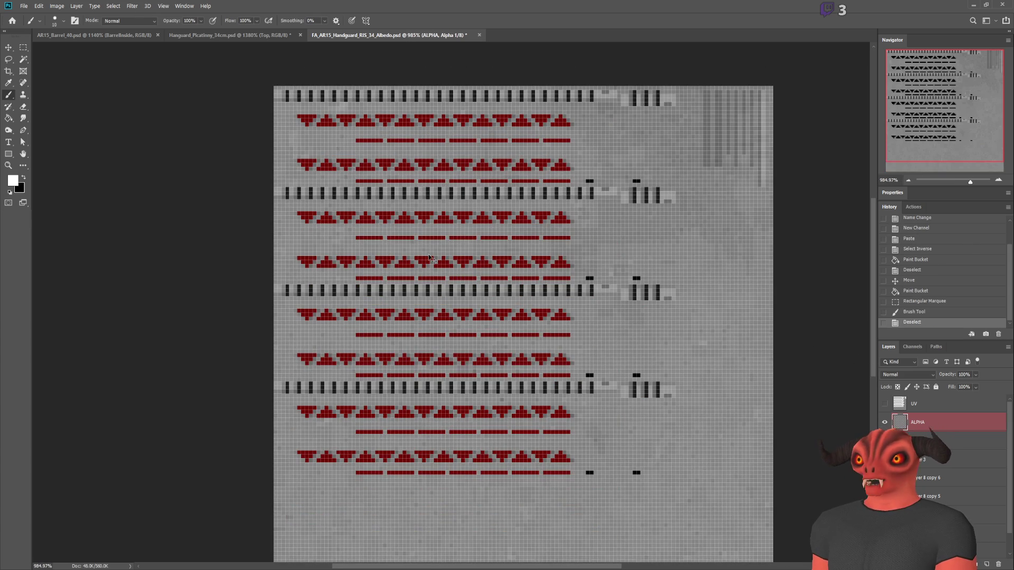
key("alt+Tab")
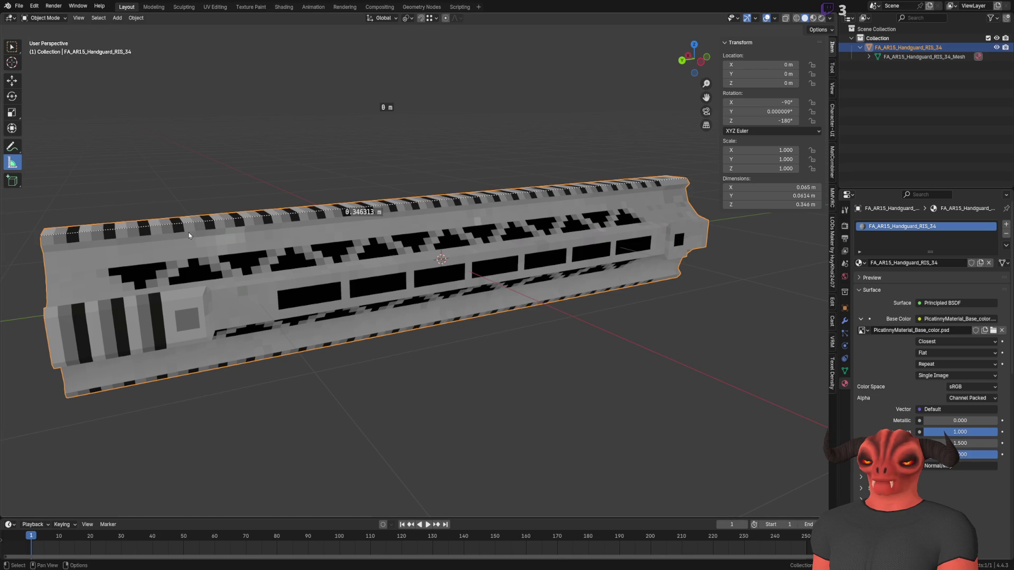
Reload the textures from disk via Quick Favorites in the UV Editing workspace.
left_click(215, 7)
right_click(136, 172)
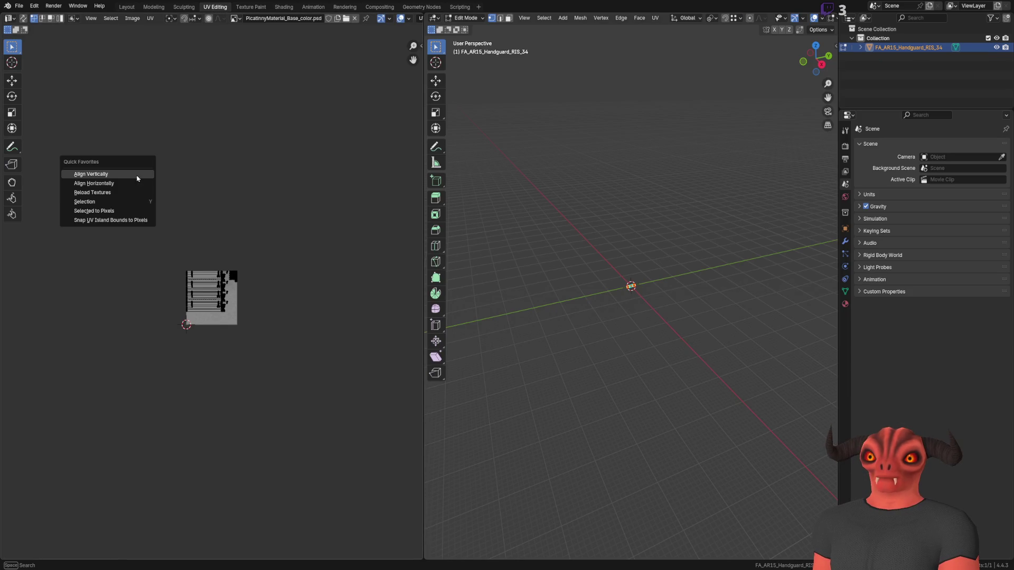
left_click(129, 196)
left_click(127, 7)
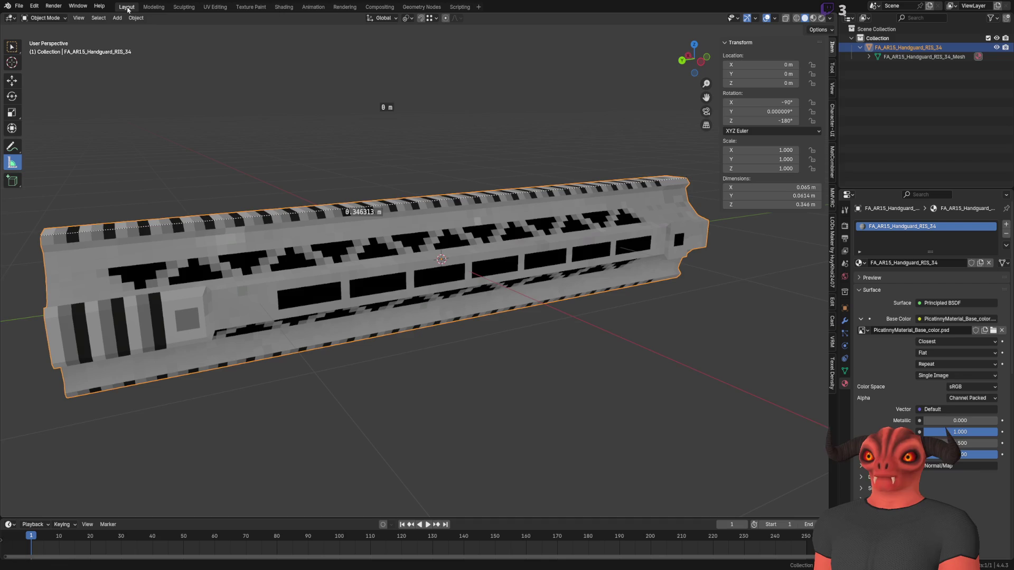
Set the texture's alpha mode to Straight and preview the handguard in Material Preview shading.
scroll(539, 333, "left", 2)
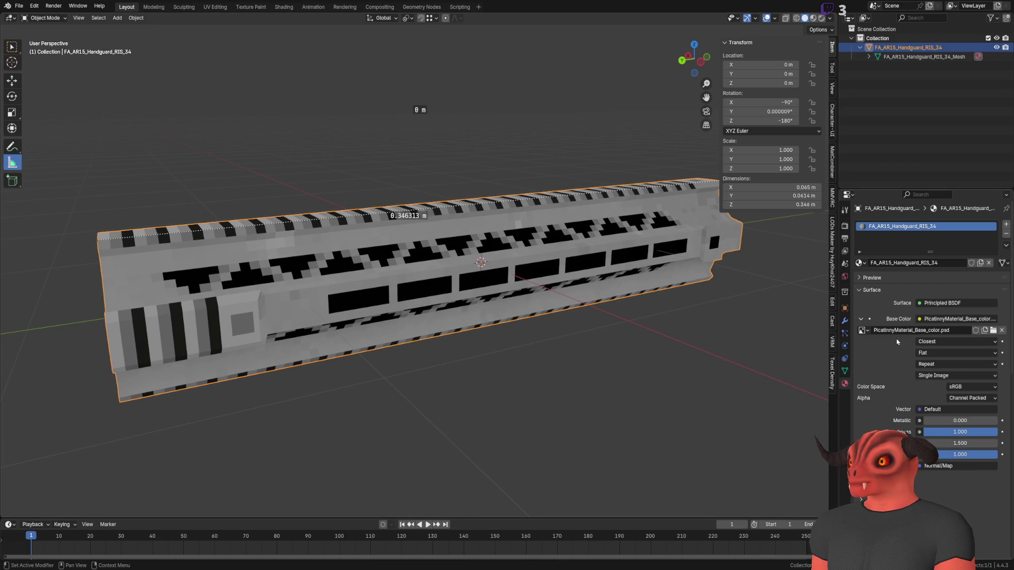
left_click(978, 401)
left_click(973, 412)
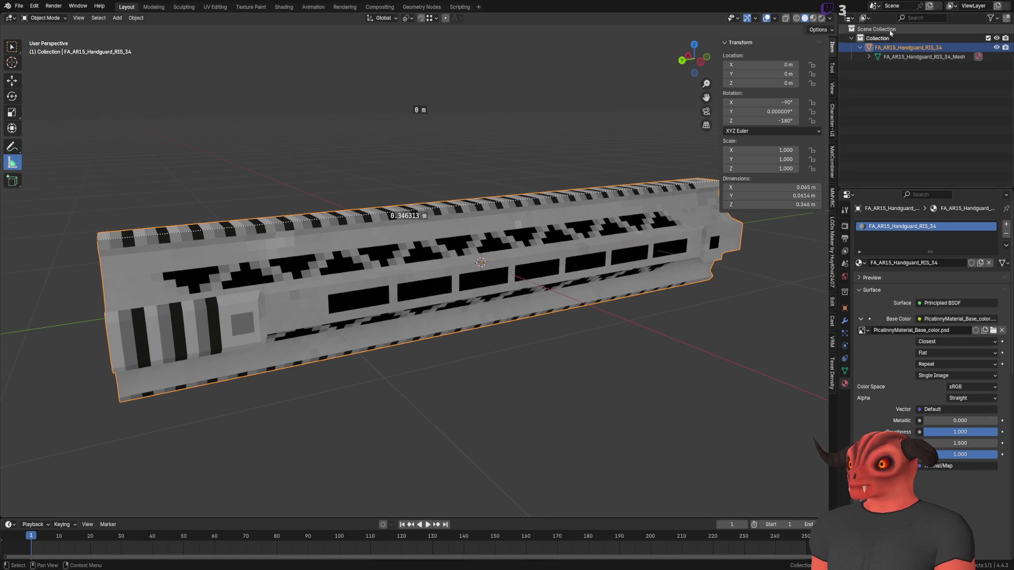
left_click(814, 20)
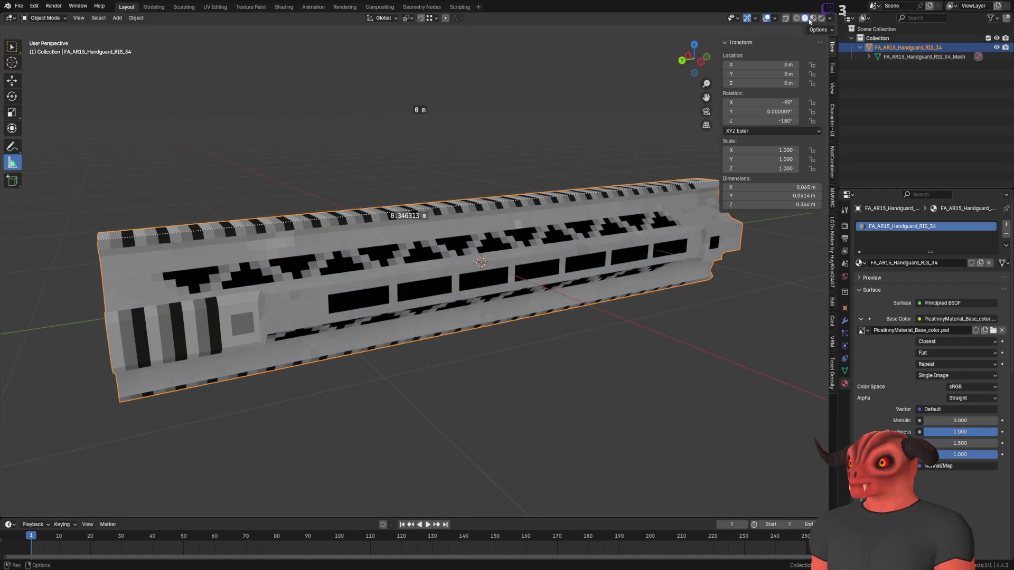
scroll(475, 264, "down", 3)
mouse_move(455, 253)
left_mouse_down()
mouse_move(484, 279)
mouse_move(465, 248)
left_mouse_up()
scroll(465, 249, "up", 3)
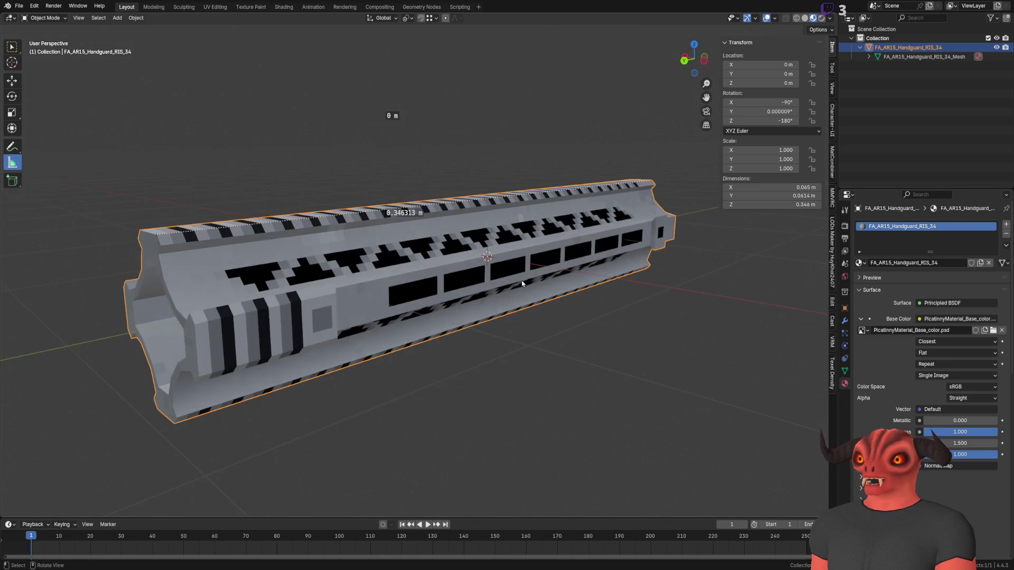
scroll(929, 317, "down", 4)
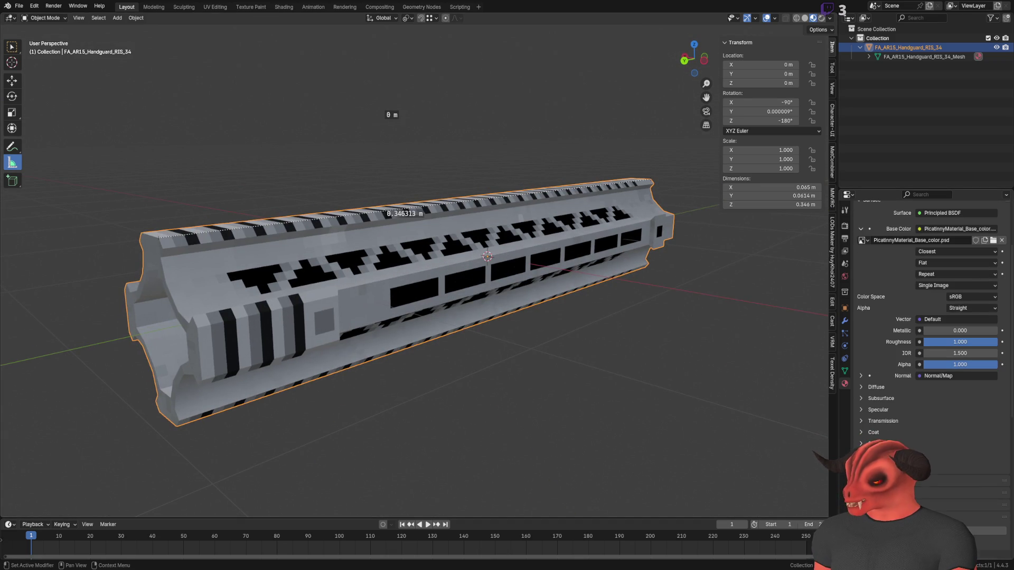
scroll(950, 332, "up", 4)
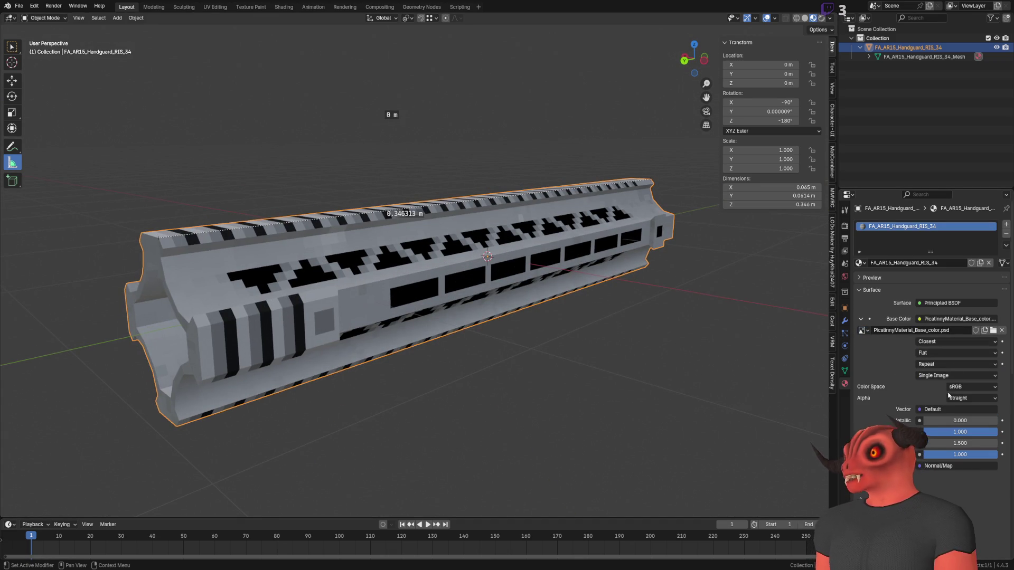
Try Premultiplied alpha on the texture, then return it to Channel Packed.
left_click(962, 388)
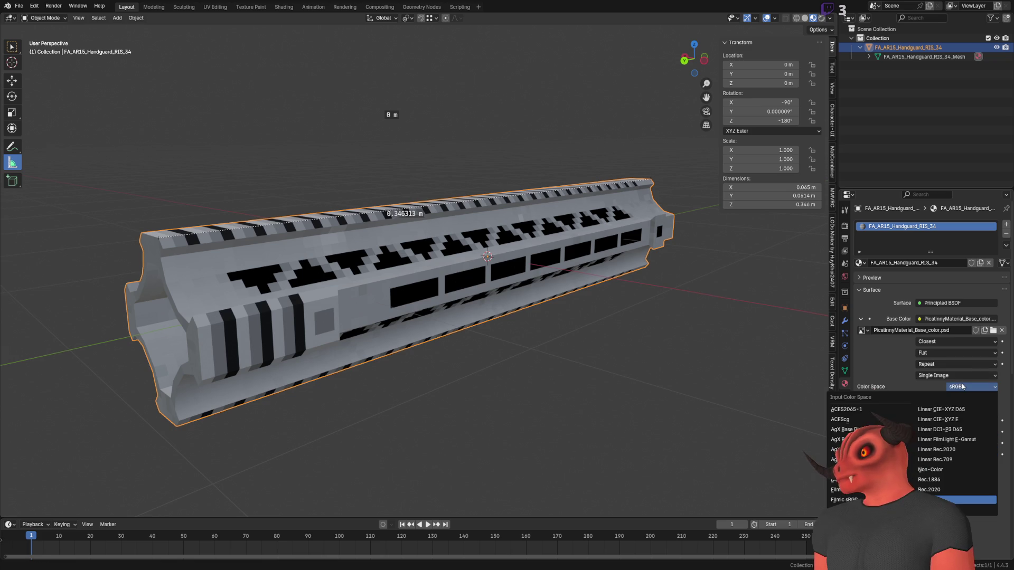
left_click(963, 387)
left_click(969, 399)
left_click(969, 398)
left_click(969, 398)
left_click(969, 399)
left_click(969, 399)
left_click(955, 430)
left_click(972, 400)
left_click(969, 441)
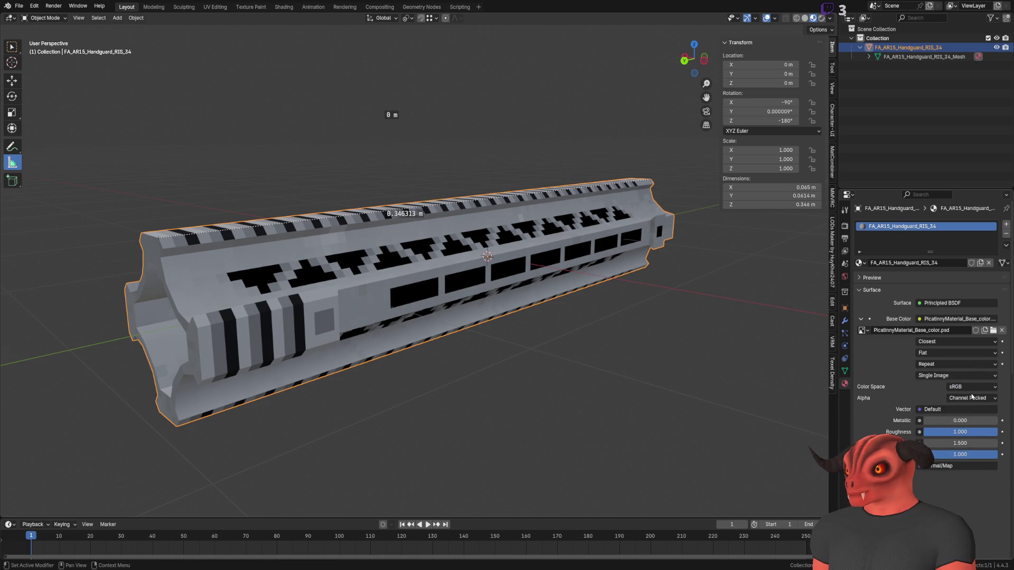
Link a new Image Texture node into the handguard material and browse its image list.
left_click(919, 410)
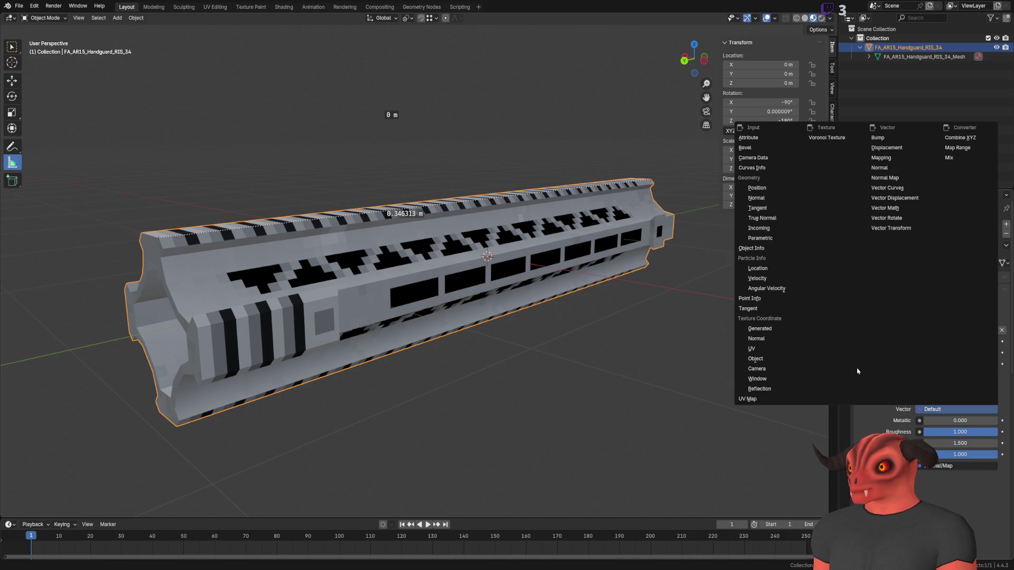
left_click(795, 348)
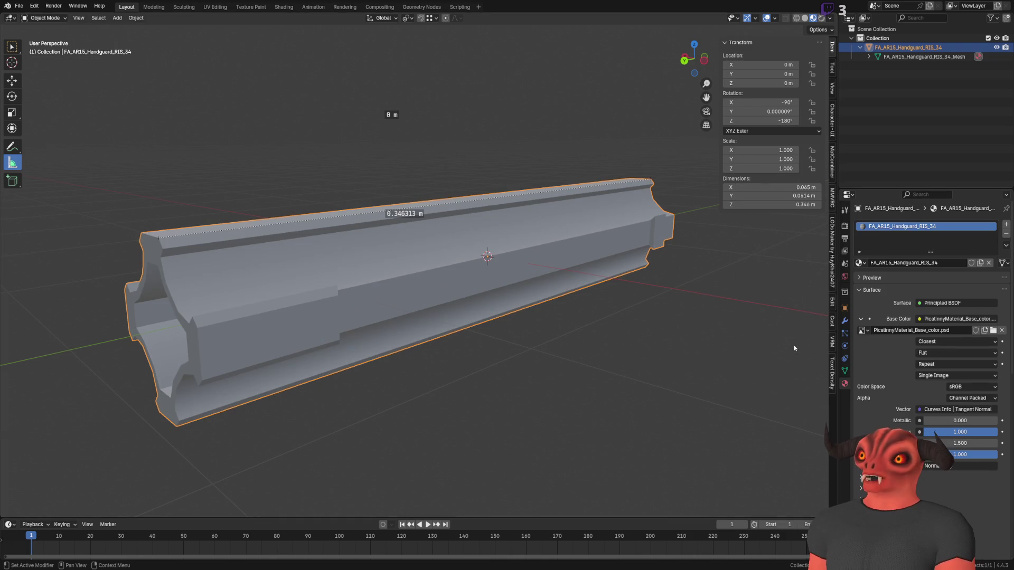
left_click(920, 410)
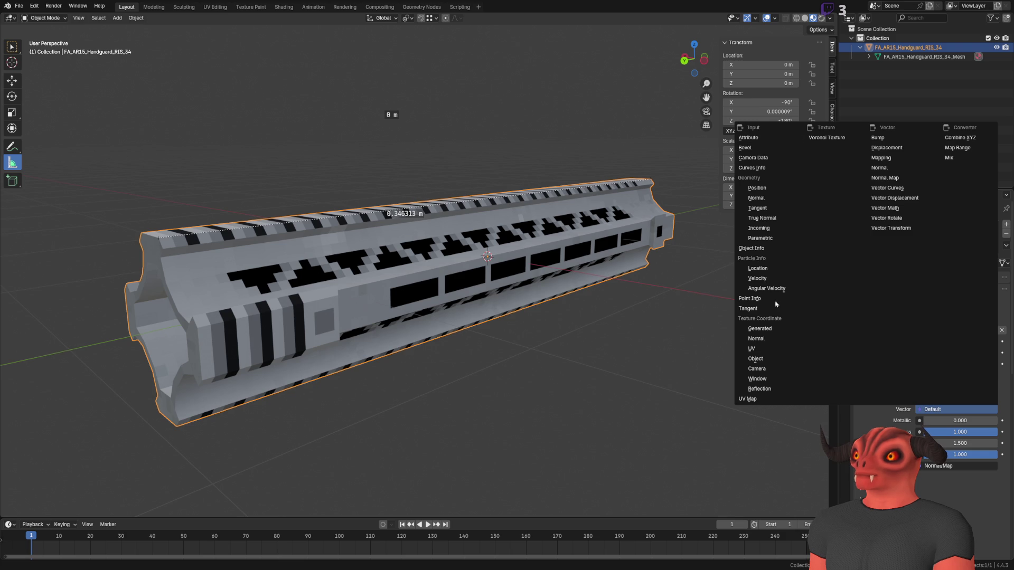
key("Escape")
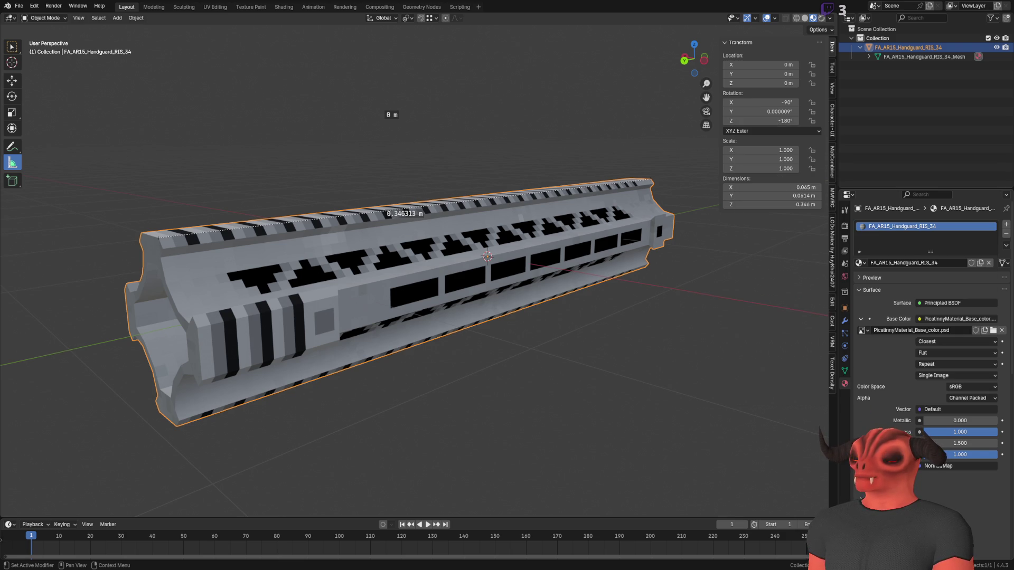
left_click(923, 459)
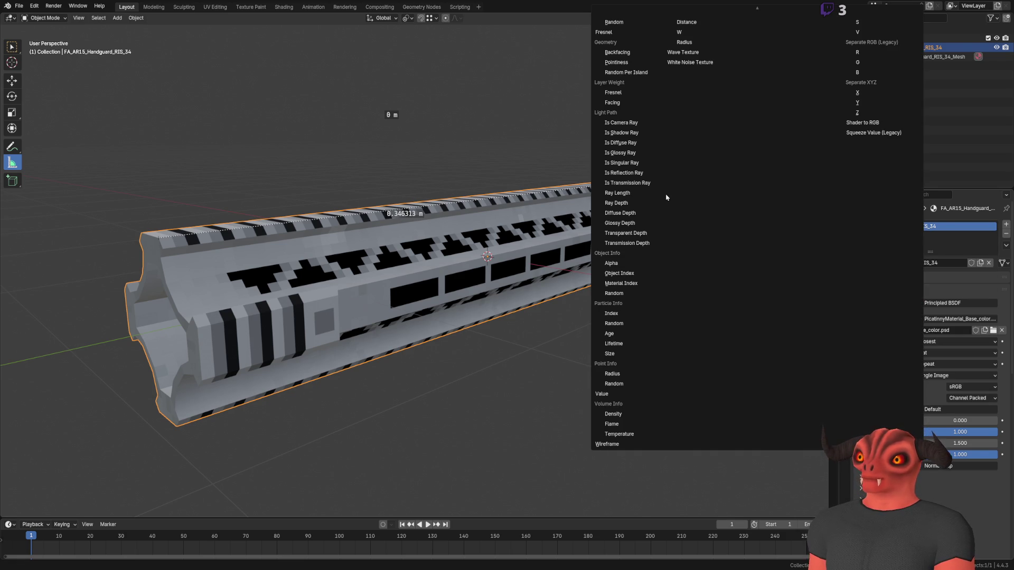
key("Escape")
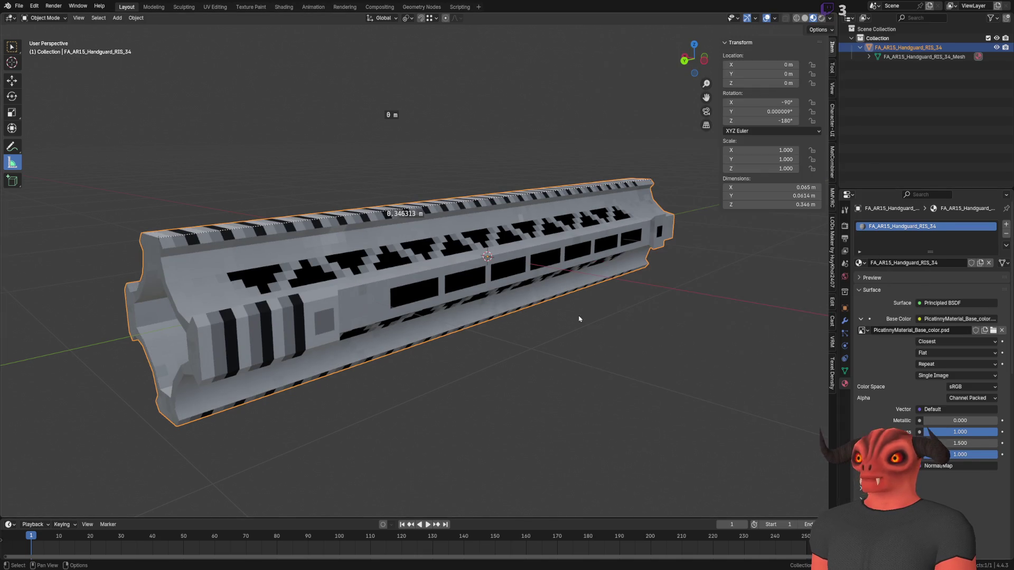
left_click(919, 454)
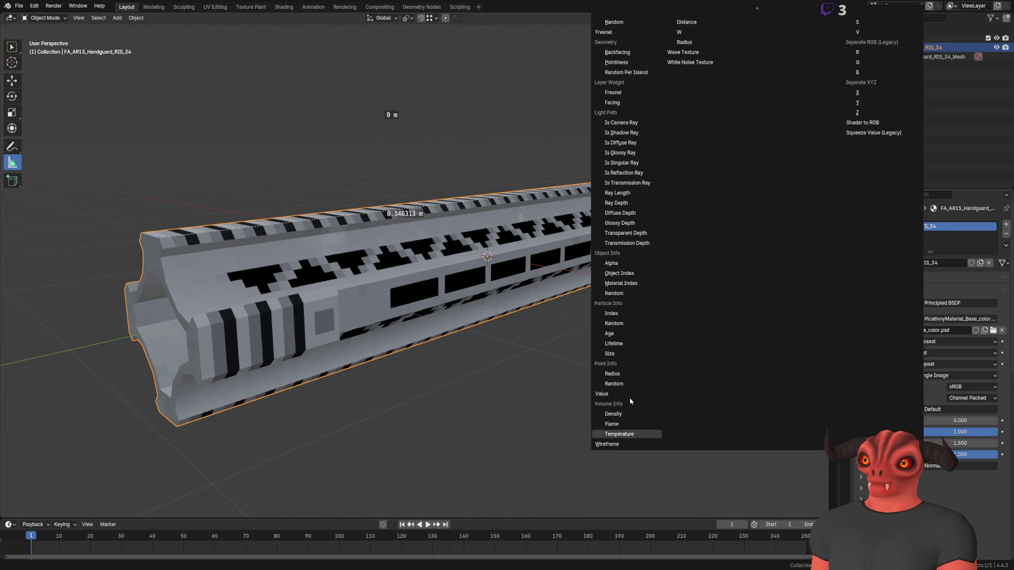
mouse_move(890, 10)
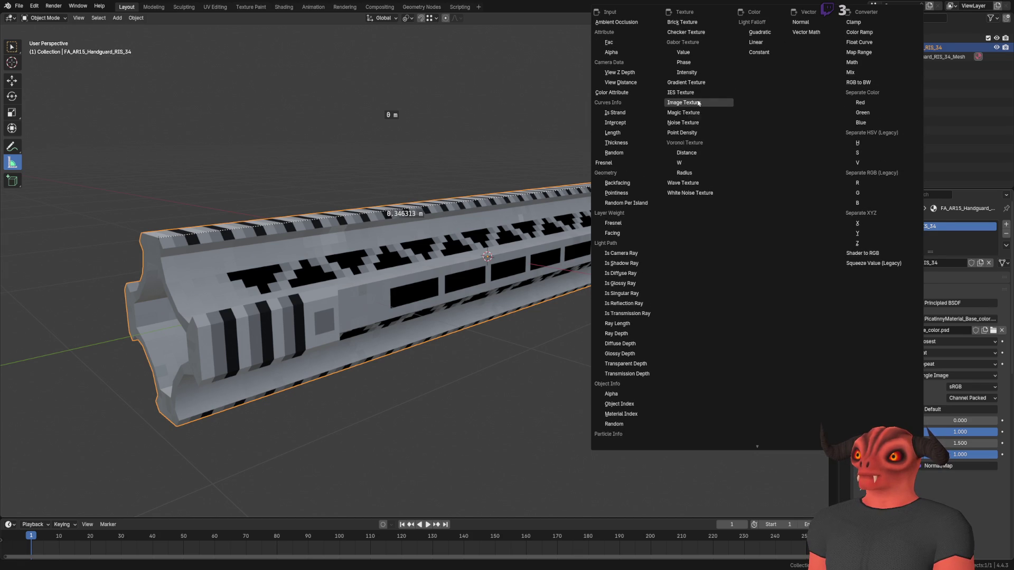
left_click(698, 103)
left_click(943, 466)
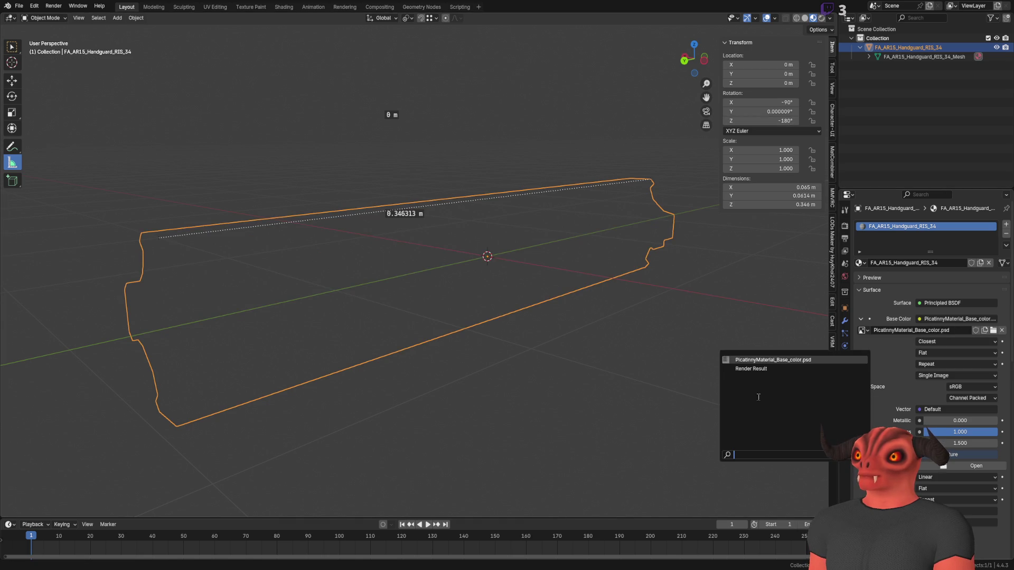
Load PicatinnyMaterial_Base_color.psd into the new image texture and orbit to inspect it.
left_click(746, 361)
scroll(553, 297, "down", 3)
scroll(476, 290, "up", 6)
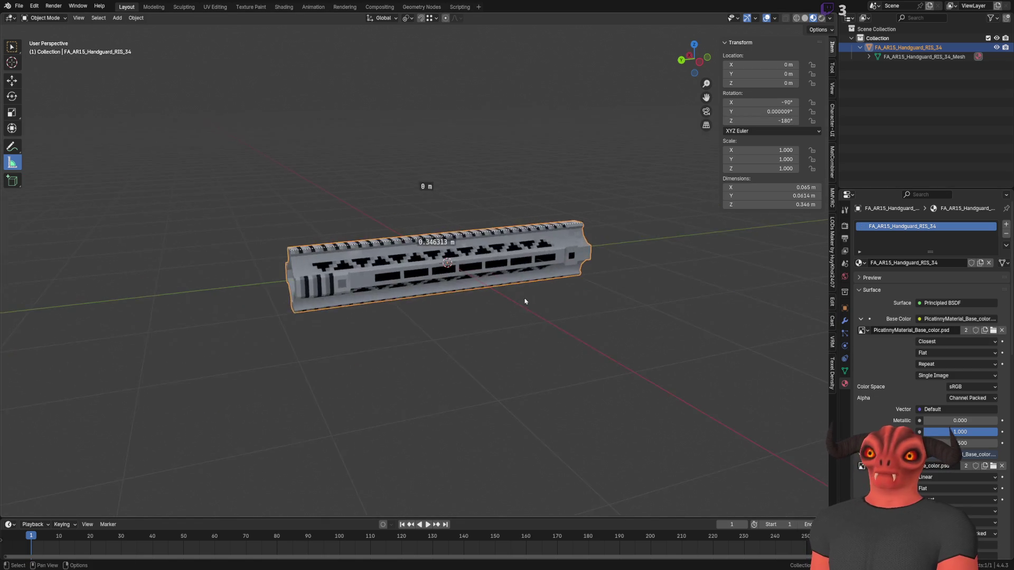
left_click_drag(435, 286, 412, 317)
scroll(412, 316, "down", 4)
scroll(411, 320, "up", 4)
scroll(412, 320, "up", 2)
scroll(451, 302, "up", 2)
scroll(988, 464, "down", 4)
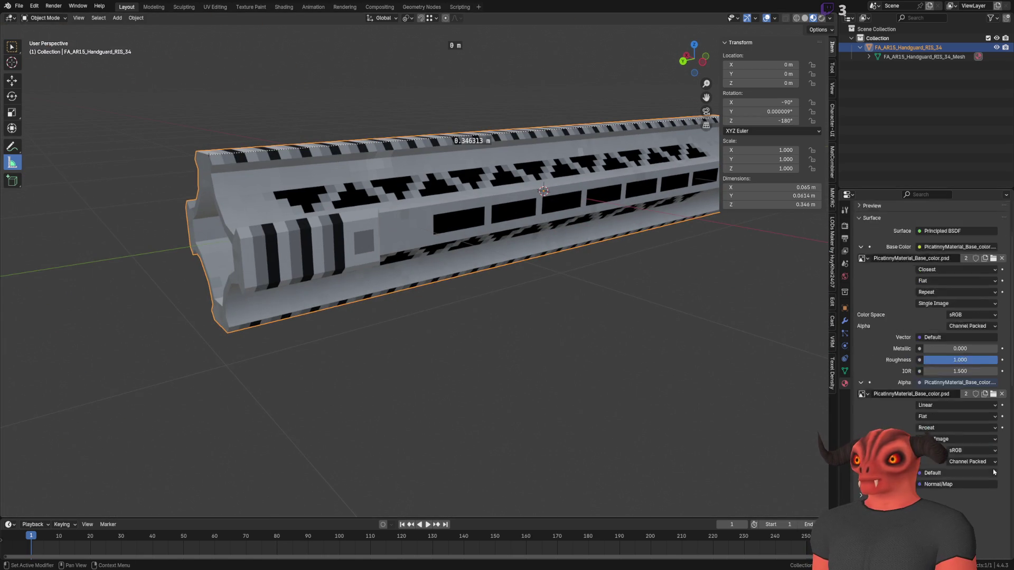
Test Straight versus Channel Packed alpha on the second image, comparing Rendered, Wireframe and Solid shading.
left_click(985, 433)
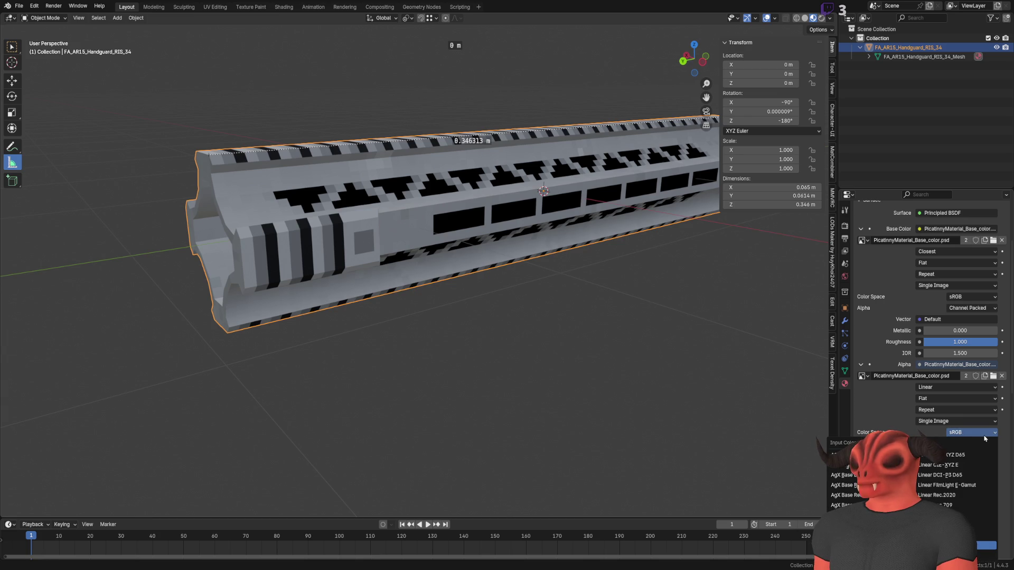
left_click(985, 444)
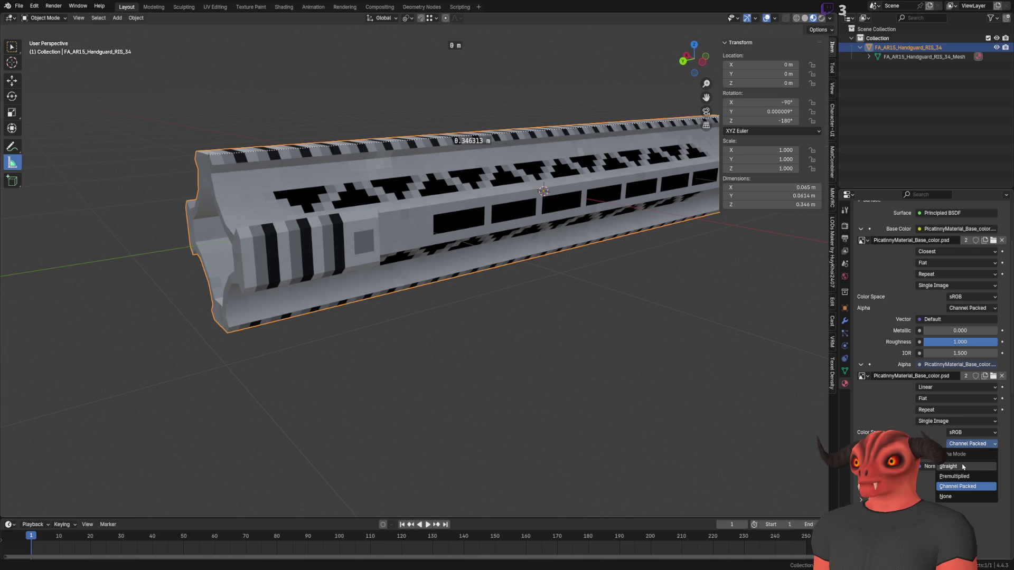
left_click(963, 466)
left_click(967, 446)
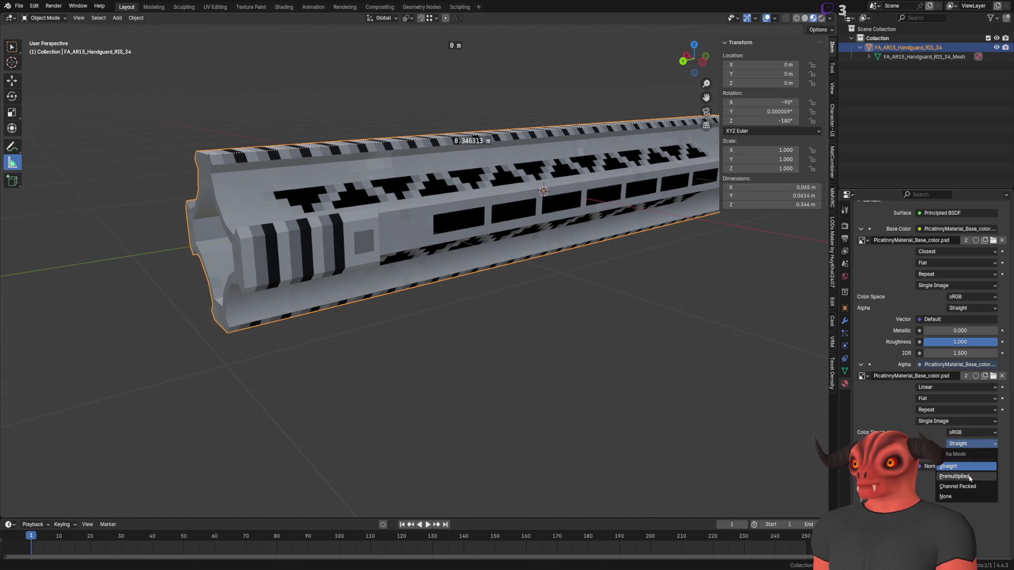
left_click(968, 487)
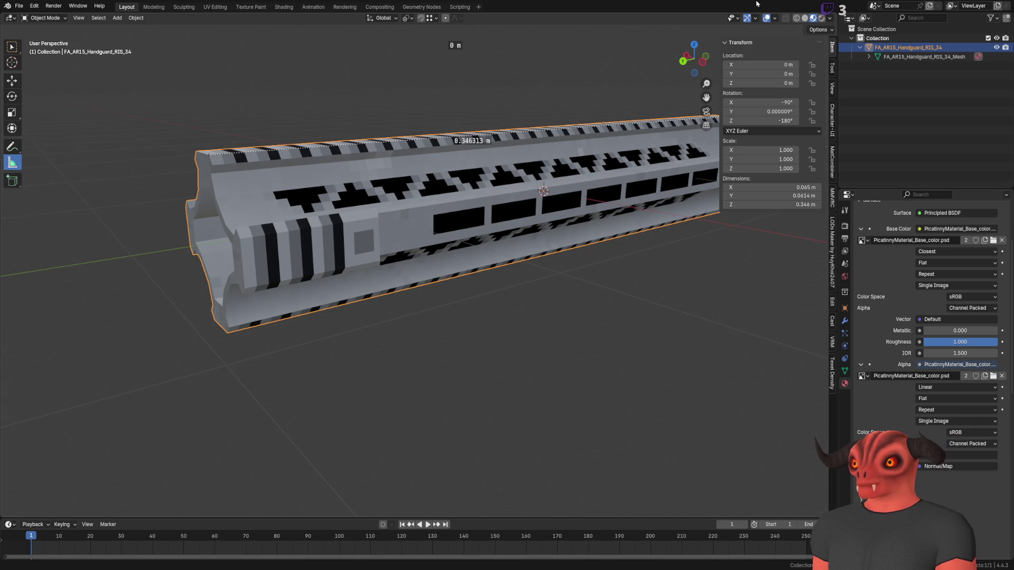
left_click(821, 19)
left_click(797, 18)
left_click(805, 18)
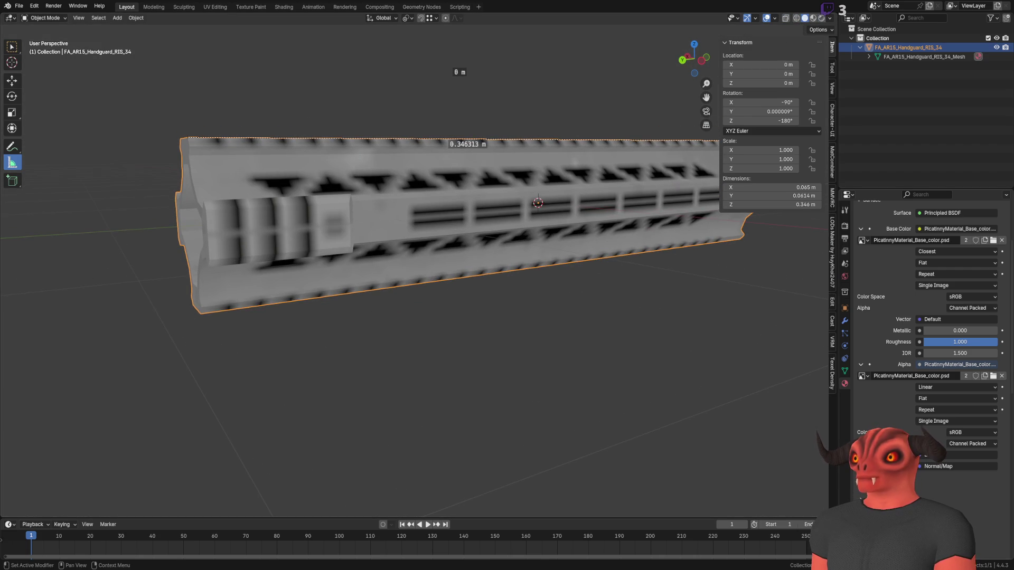
Set the second image's Interpolation to Closest and check it in Rendered shading.
left_click(937, 388)
left_click(929, 420)
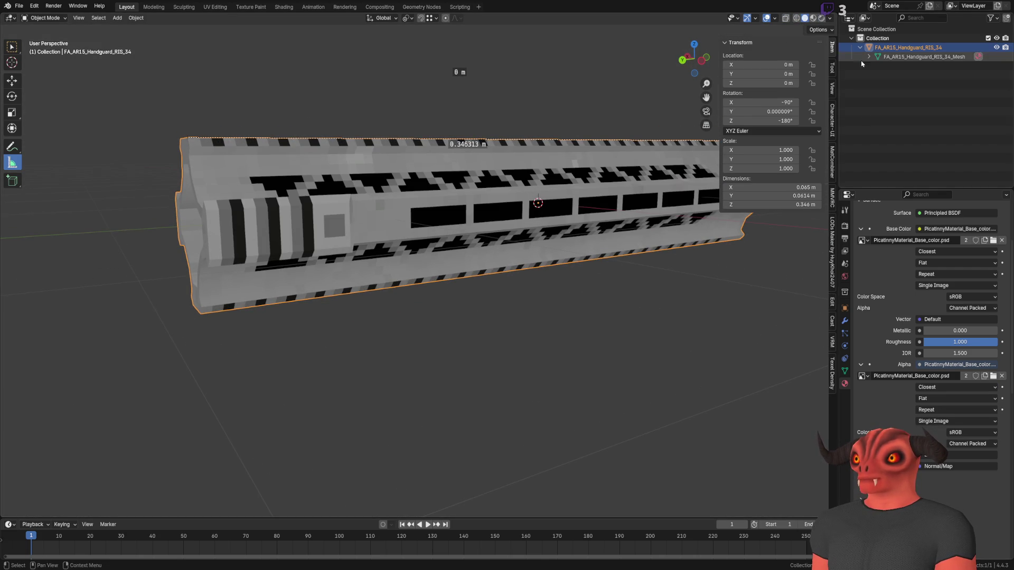
left_click(813, 18)
left_click(821, 18)
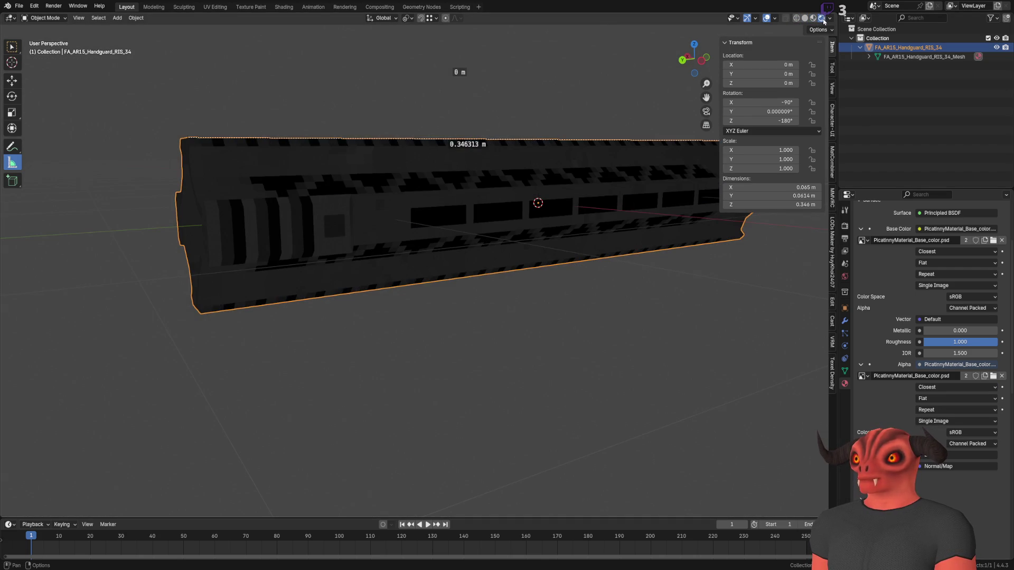
left_click(814, 17)
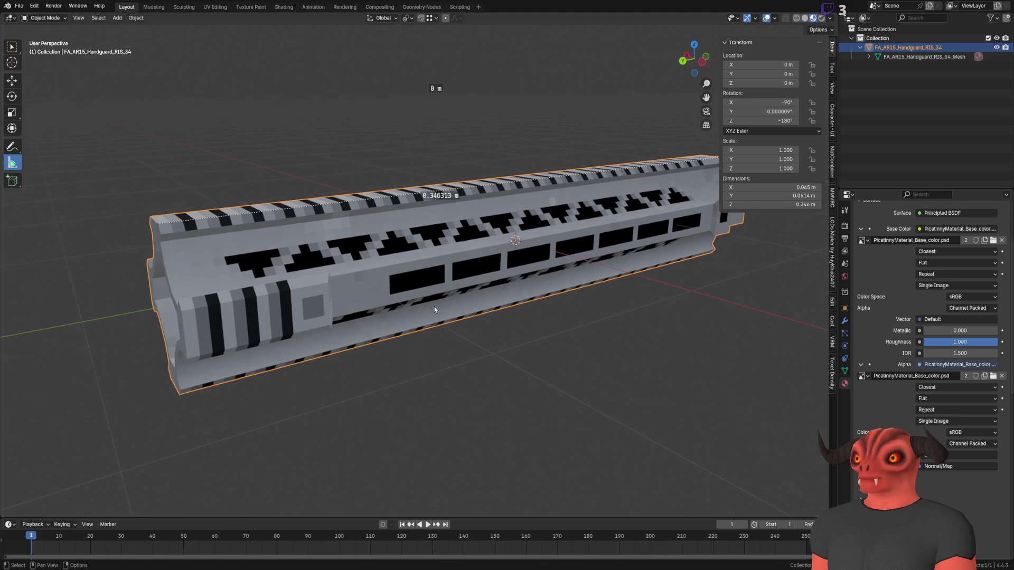
Keep Flat, Repeat, Single Image and sRGB on the second image, and set its alpha to Straight.
left_click(945, 398)
left_click(946, 421)
left_click(946, 410)
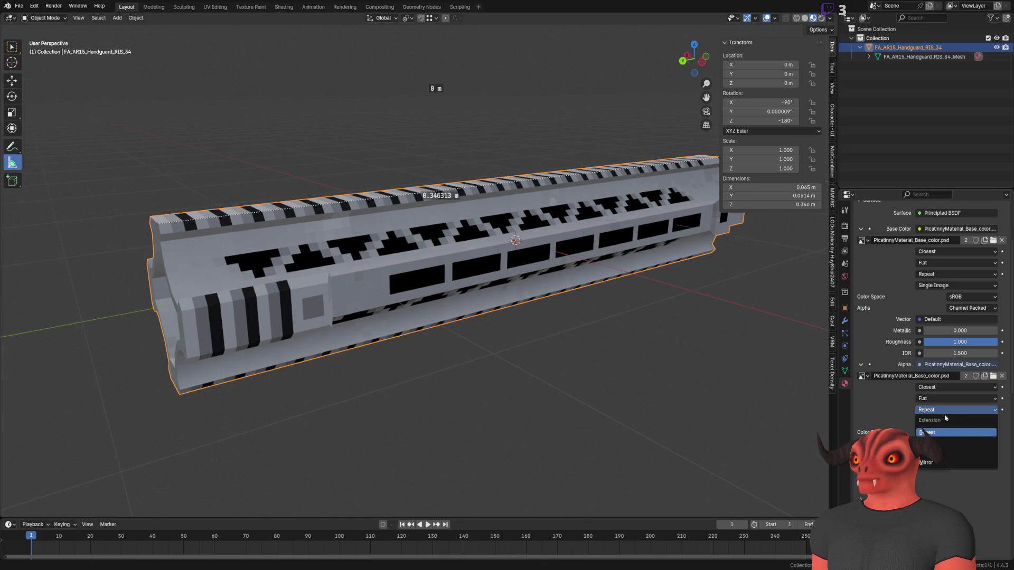
left_click(946, 430)
left_click(945, 422)
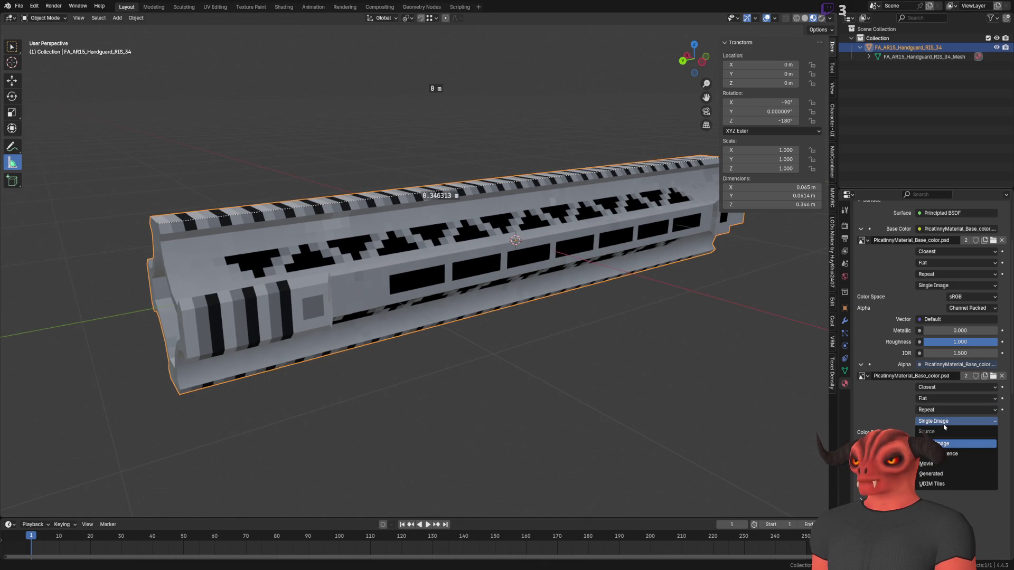
left_click(945, 426)
left_click(976, 434)
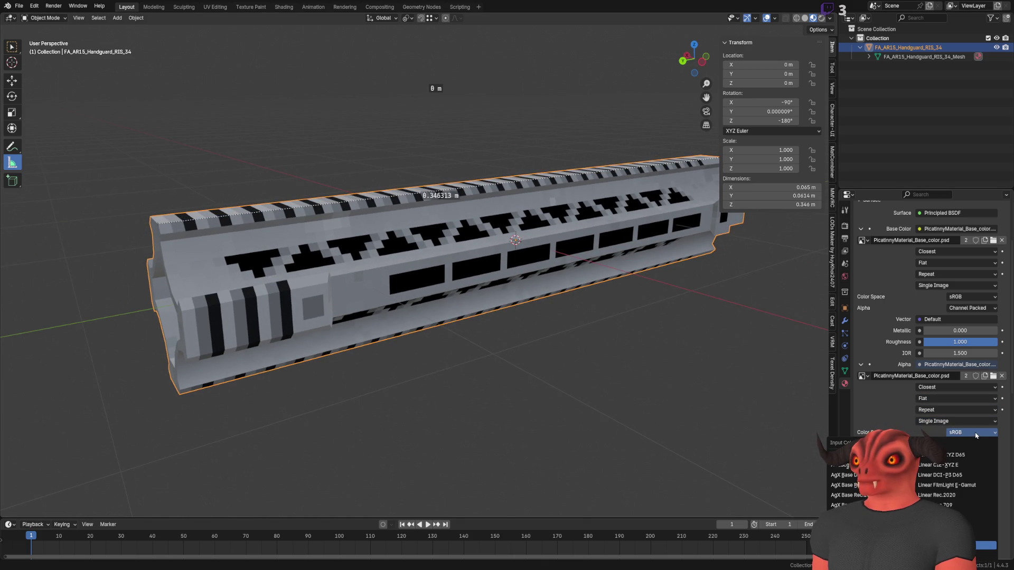
left_click(977, 434)
left_click(969, 443)
left_click(962, 476)
left_click(969, 444)
left_click(958, 467)
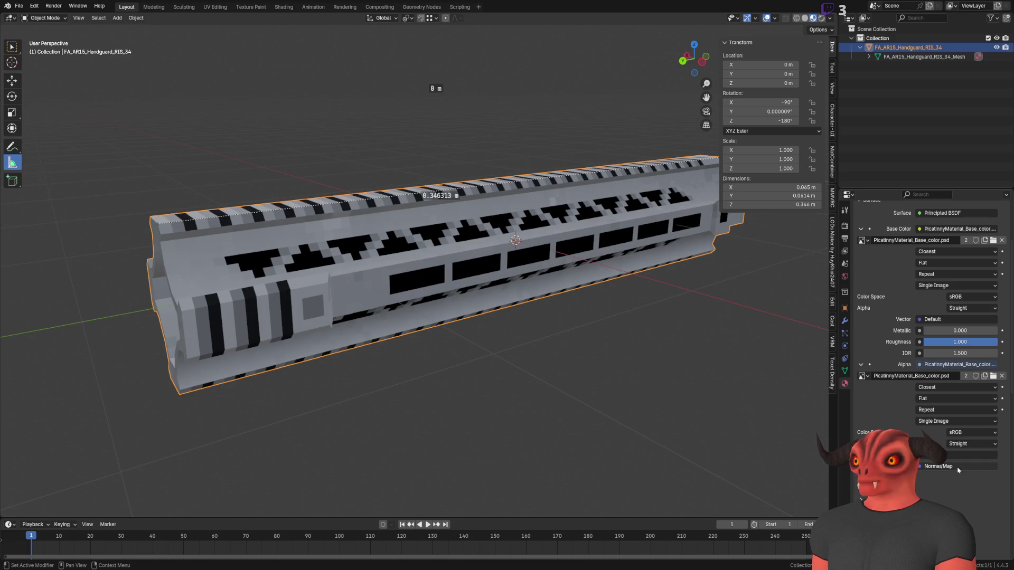
key("alt+Tab")
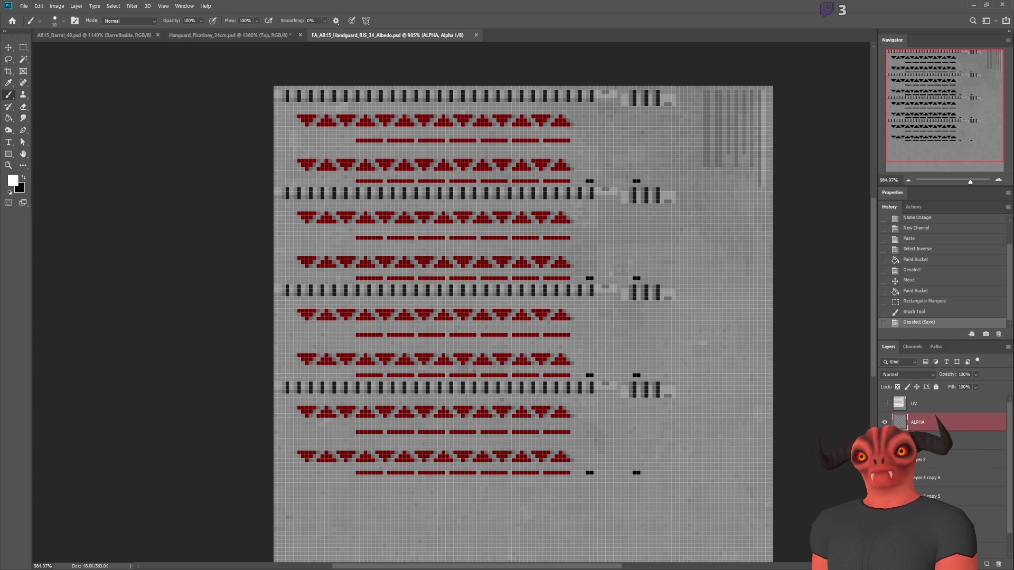
Save the edited handguard Albedo texture in Photoshop and switch back to Blender.
key("ctrl+s")
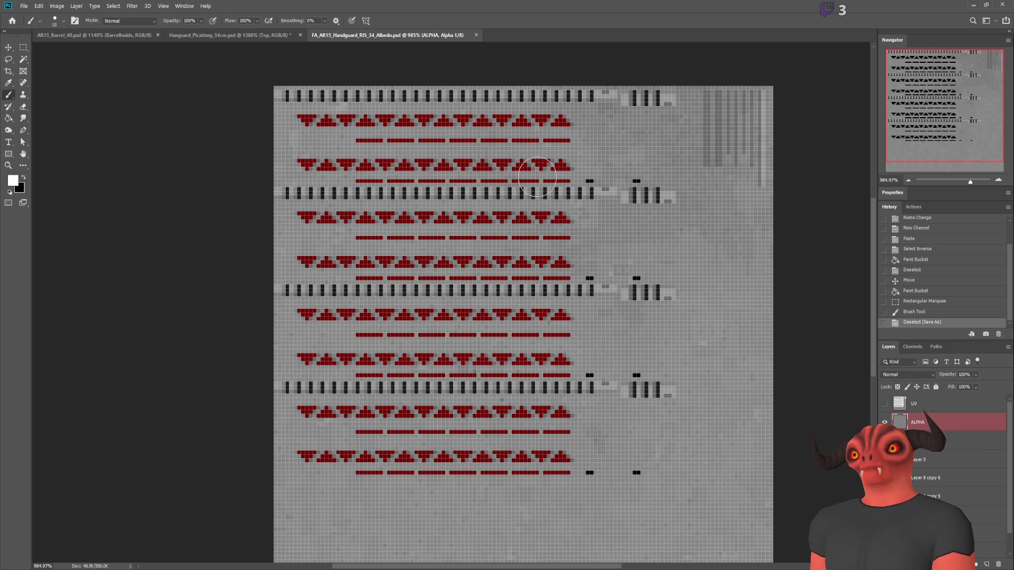
key("alt+Tab")
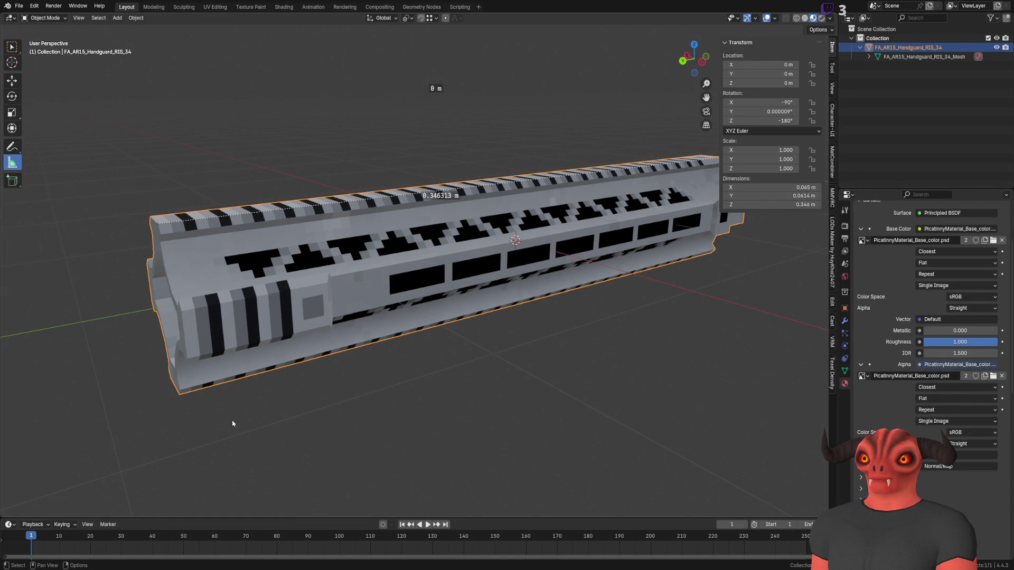
Load FA_AR15_Handguard_RIS_34_Alpha.png as the base colour image with Channel Packed alpha, then check the shading.
left_click_drag(398, 189, 349, 237)
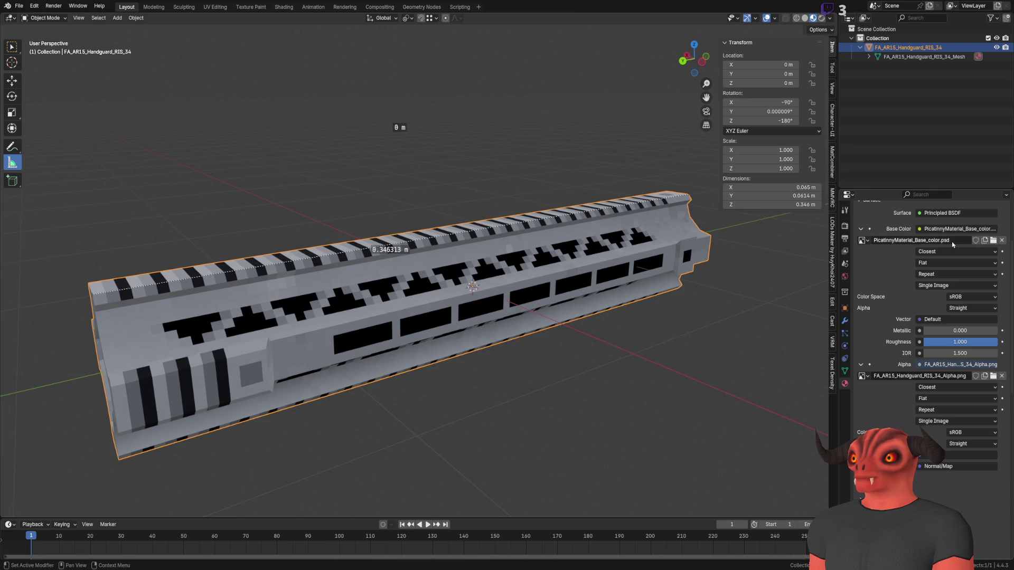
left_click(863, 240)
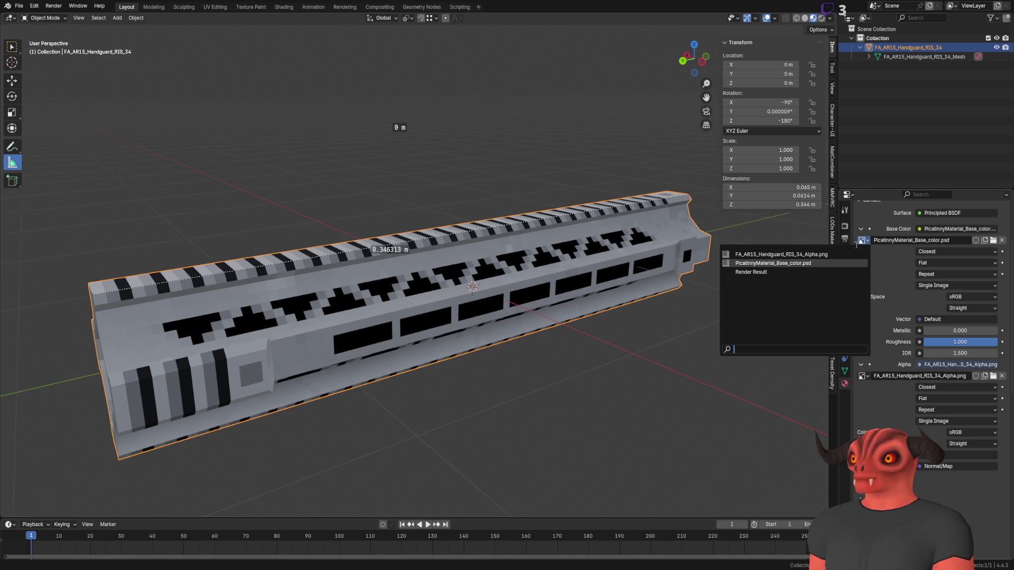
left_click(762, 255)
left_click(969, 308)
left_click(964, 350)
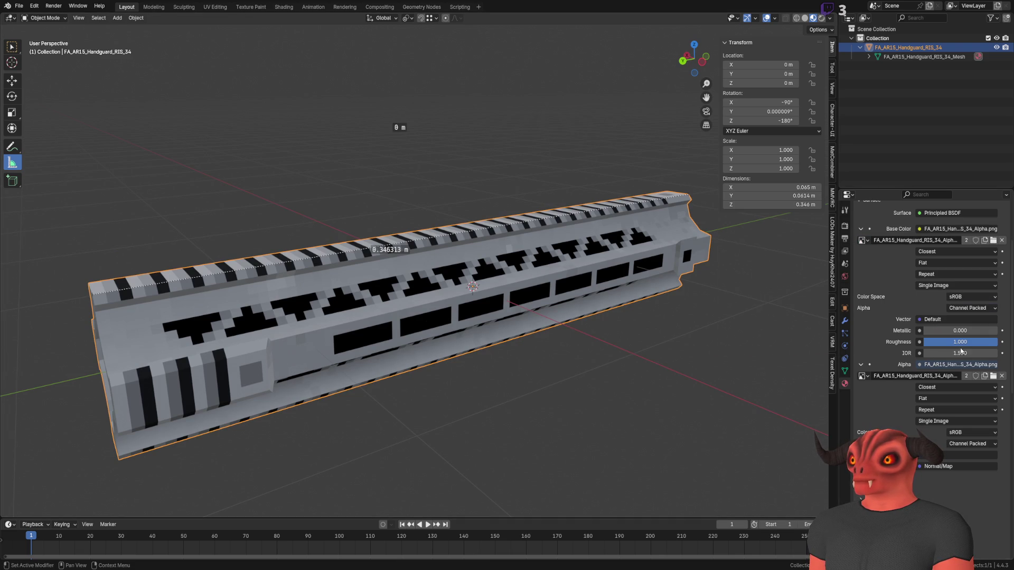
mouse_move(560, 354)
left_mouse_down()
mouse_move(399, 296)
mouse_move(391, 221)
left_mouse_up()
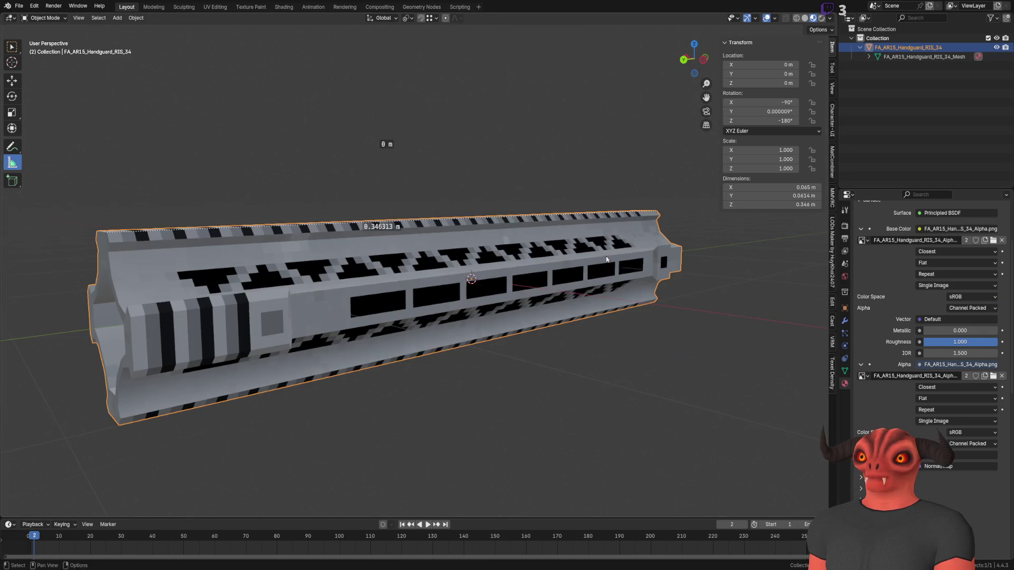
left_click(821, 18)
left_click(813, 18)
scroll(412, 296, "down", 3)
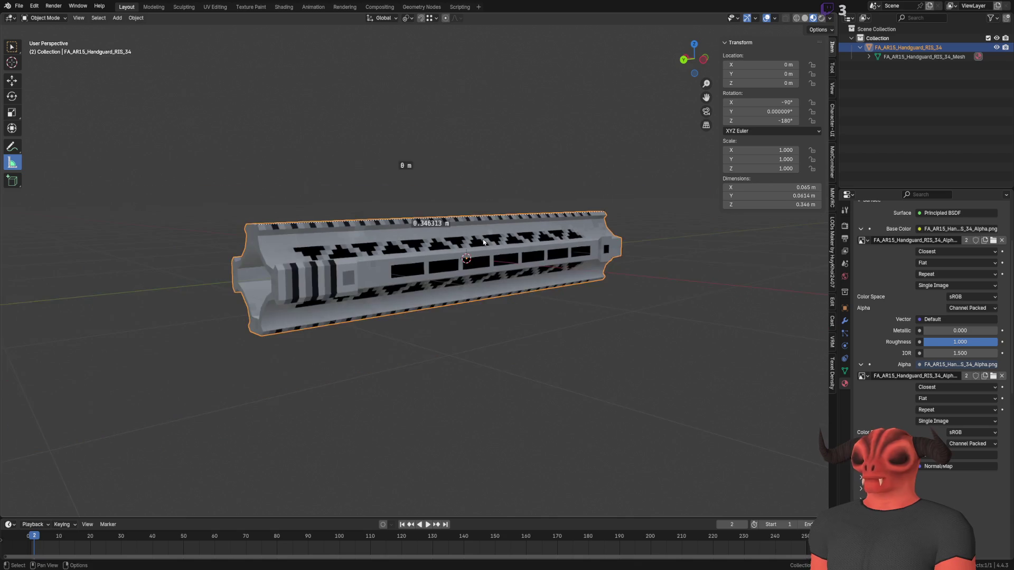
scroll(412, 296, "up", 4)
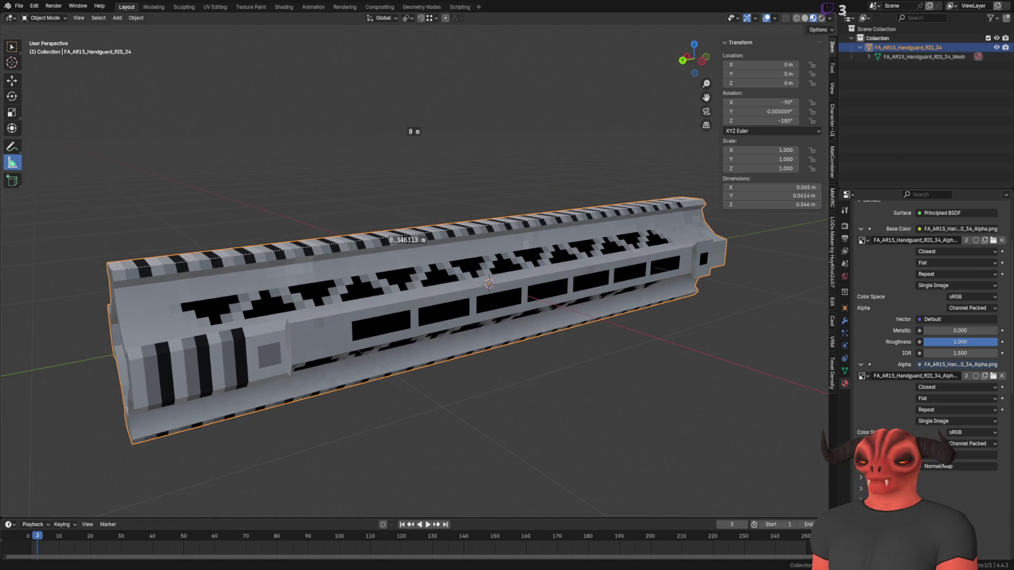
key("alt+Tab")
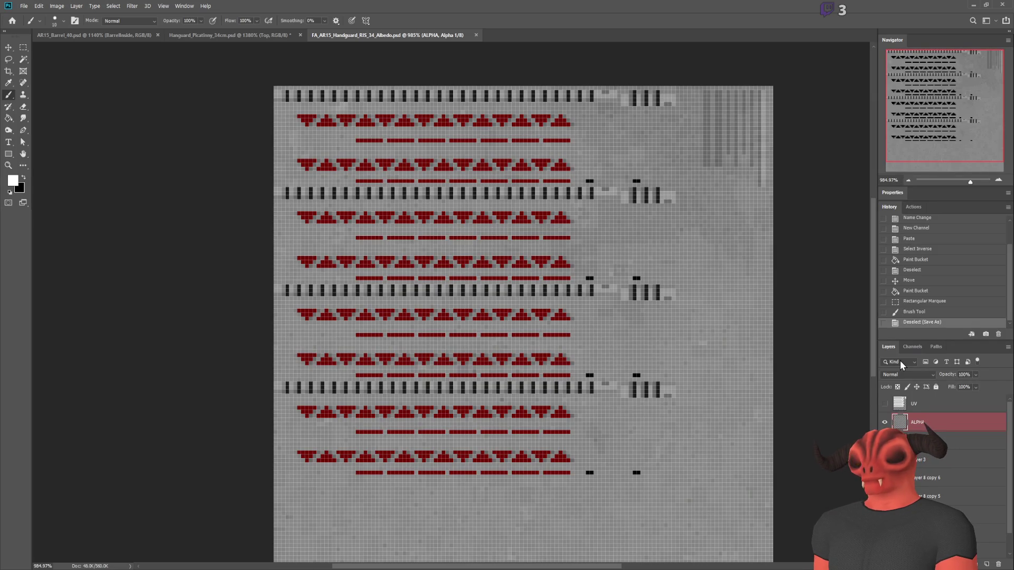
Load the Alpha 1 channel as a selection and merge the layers into one.
left_click(911, 347)
left_click(896, 429, "ctrl")
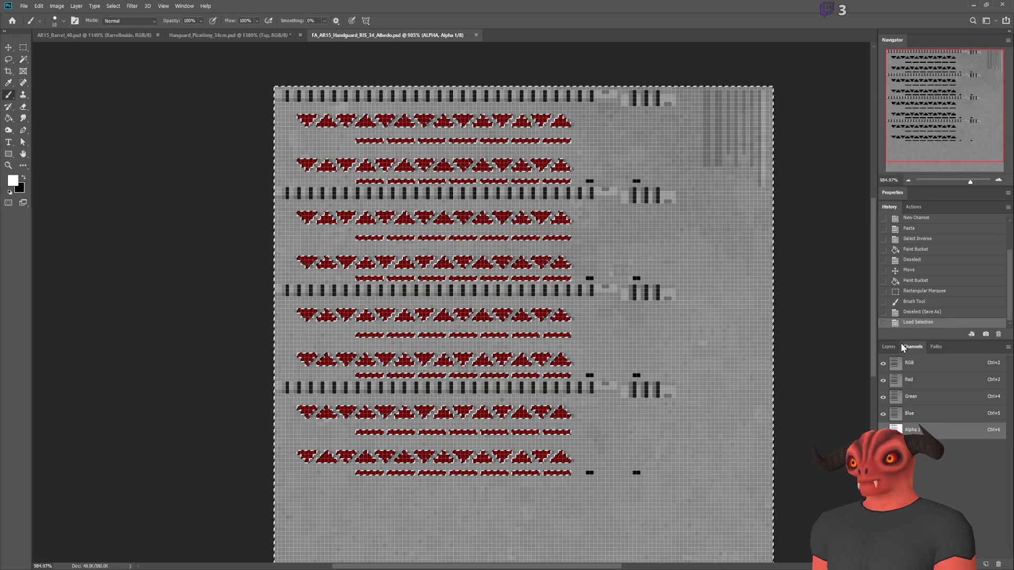
left_click(890, 347)
key("ctrl+e")
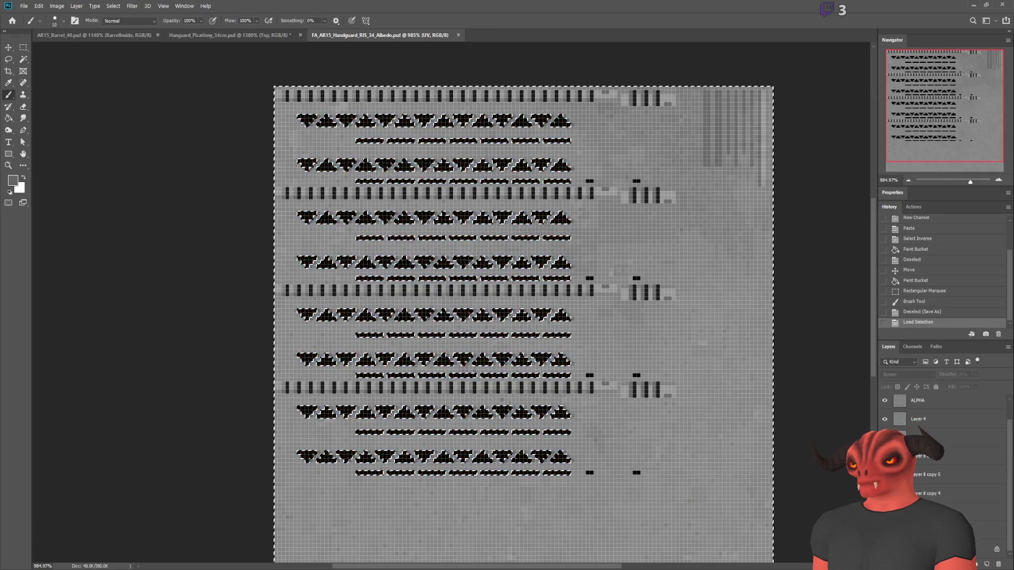
Unlock the Background as Layer 0, clear the inverted selection to transparency, deselect, and return to Blender.
left_click(997, 404)
key("Delete")
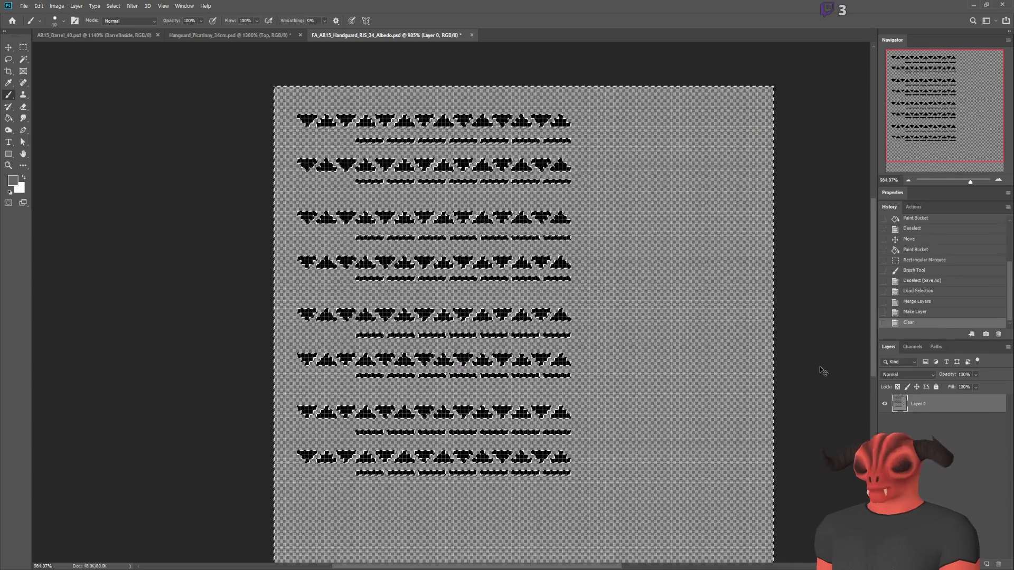
key("ctrl+z")
key("ctrl+shift+i")
key("Delete")
key("ctrl+d")
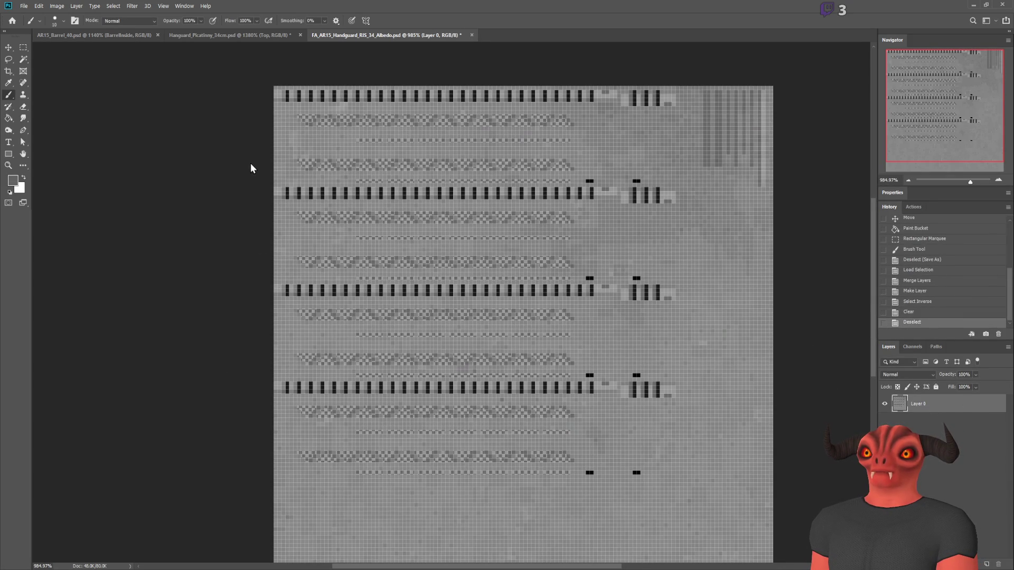
left_click(531, 231)
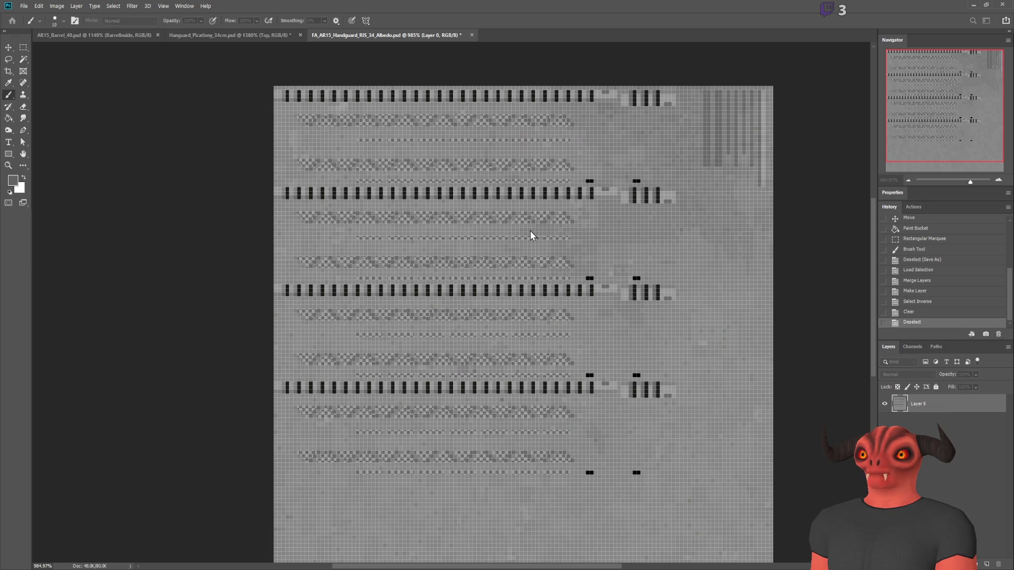
key("alt+Tab")
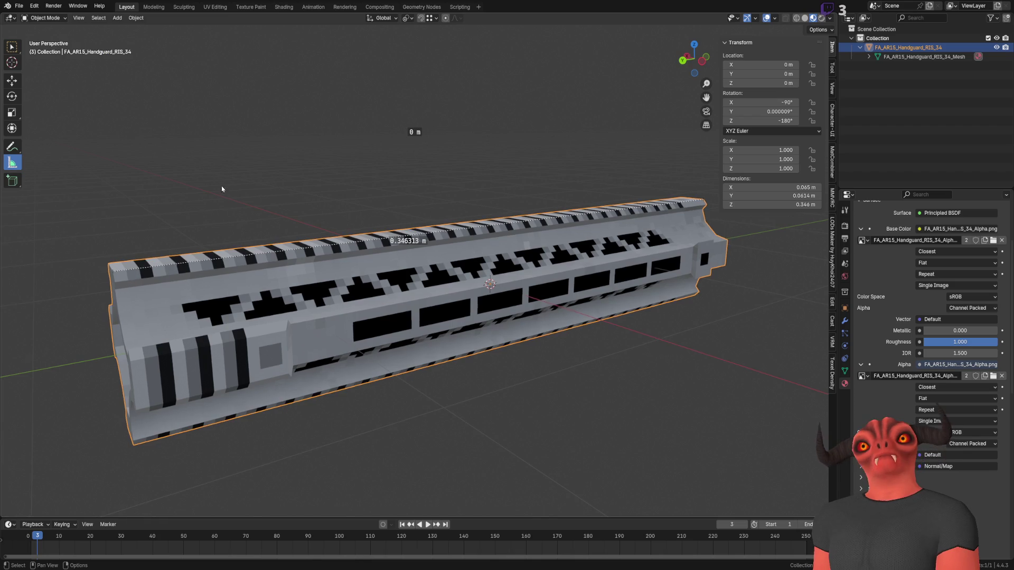
Reload the edited image through UV Editing, then orbit to inspect the handguard's see-through cutouts.
left_click(215, 7)
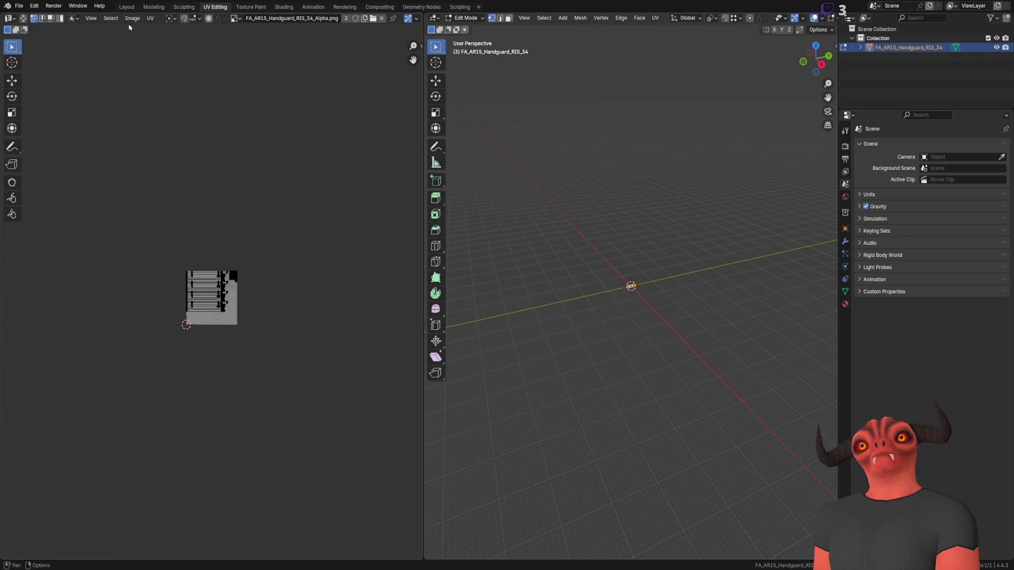
left_click(127, 7)
scroll(326, 216, "up", 4)
mouse_move(326, 213)
left_mouse_down()
mouse_move(224, 217)
mouse_move(426, 220)
mouse_move(421, 208)
mouse_move(299, 189)
mouse_move(294, 220)
mouse_move(237, 242)
mouse_move(167, 210)
mouse_move(133, 224)
mouse_move(158, 227)
mouse_move(349, 74)
mouse_move(347, 245)
mouse_move(369, 254)
mouse_move(400, 242)
mouse_move(513, 243)
mouse_move(398, 245)
mouse_move(470, 252)
mouse_move(449, 258)
left_mouse_up()
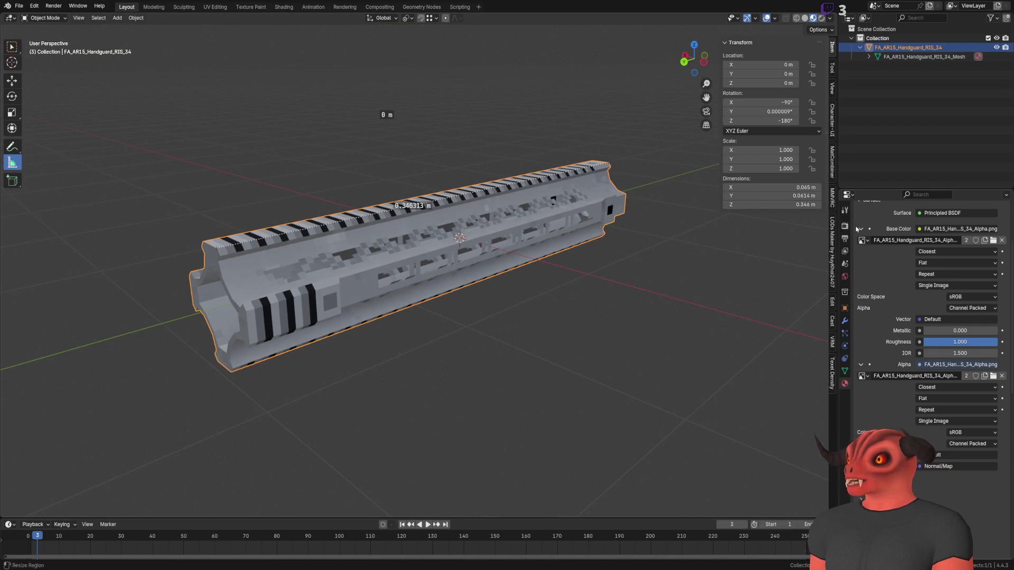
Switch the render engine to Cycles in Render Properties.
left_click(845, 225)
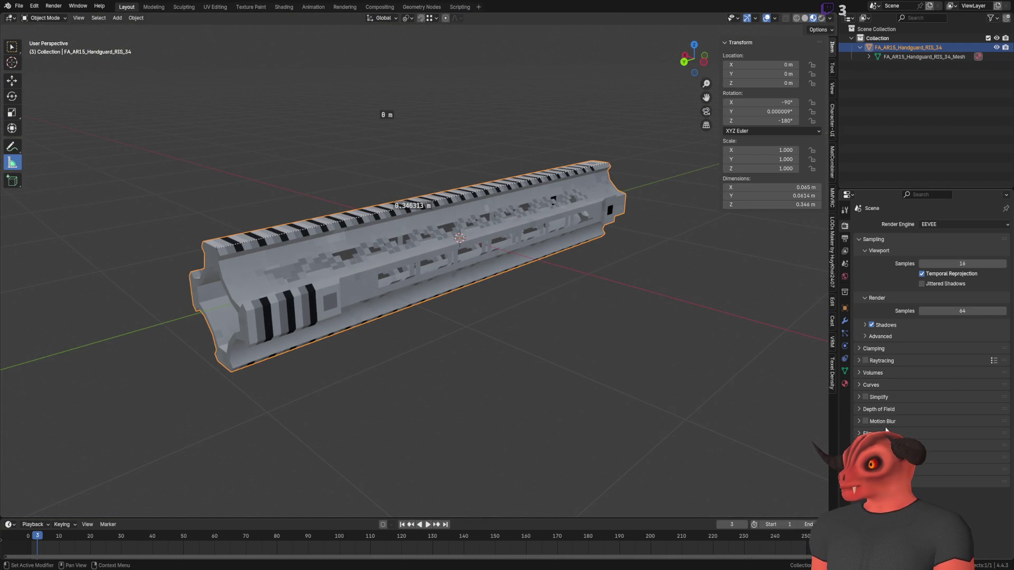
scroll(400, 306, "down", 2)
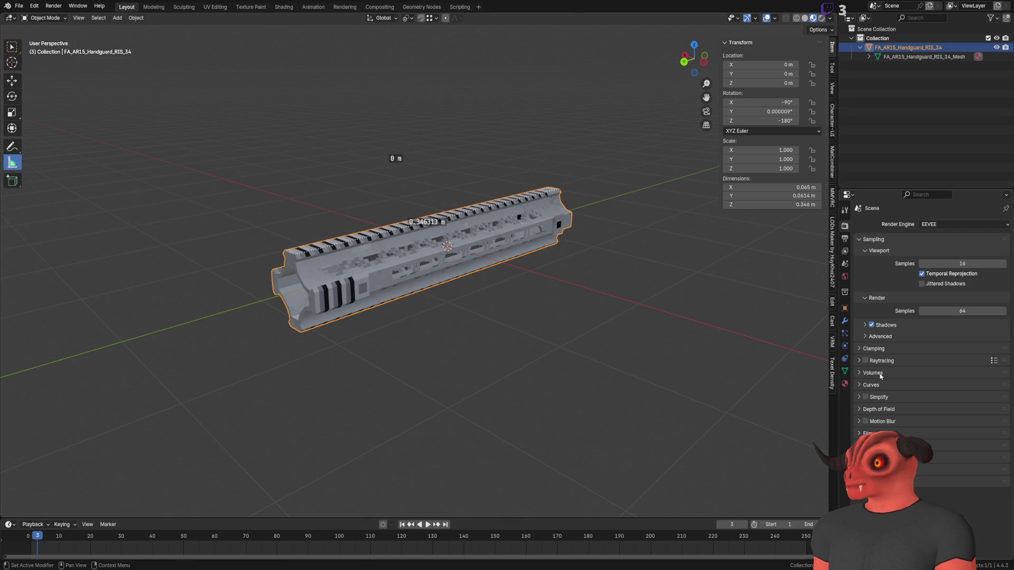
left_click(945, 224)
left_click(940, 256)
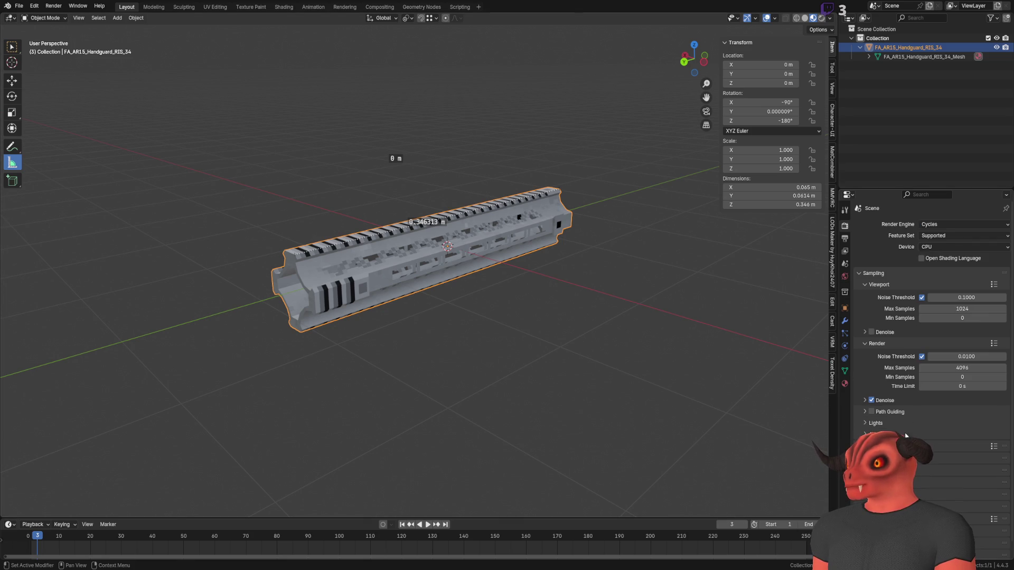
scroll(929, 317, "down", 1)
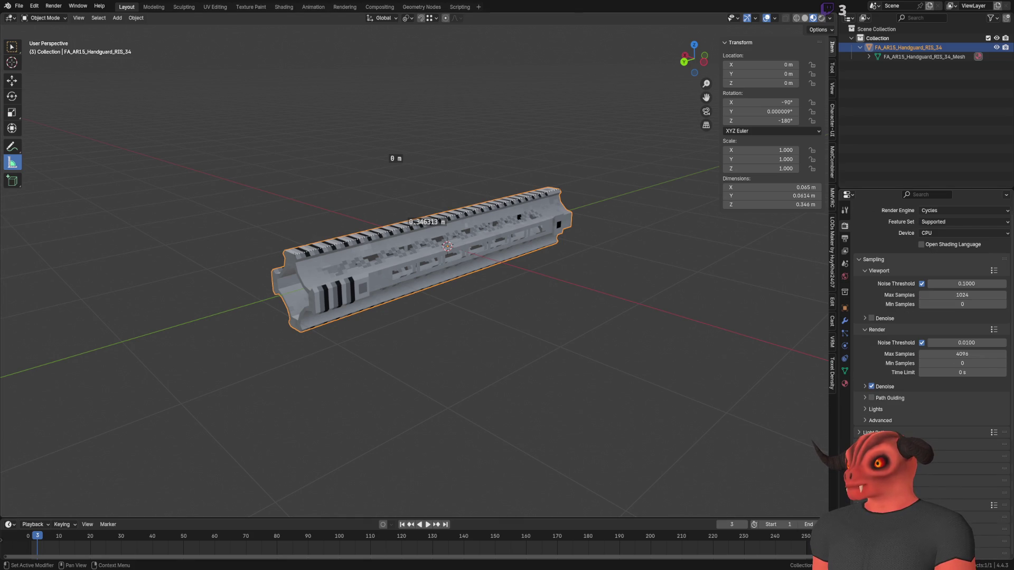
scroll(941, 402, "down", 6)
Set the bake type to Ambient Occlusion, bake the handguard, and orbit to check the result.
left_click(944, 413)
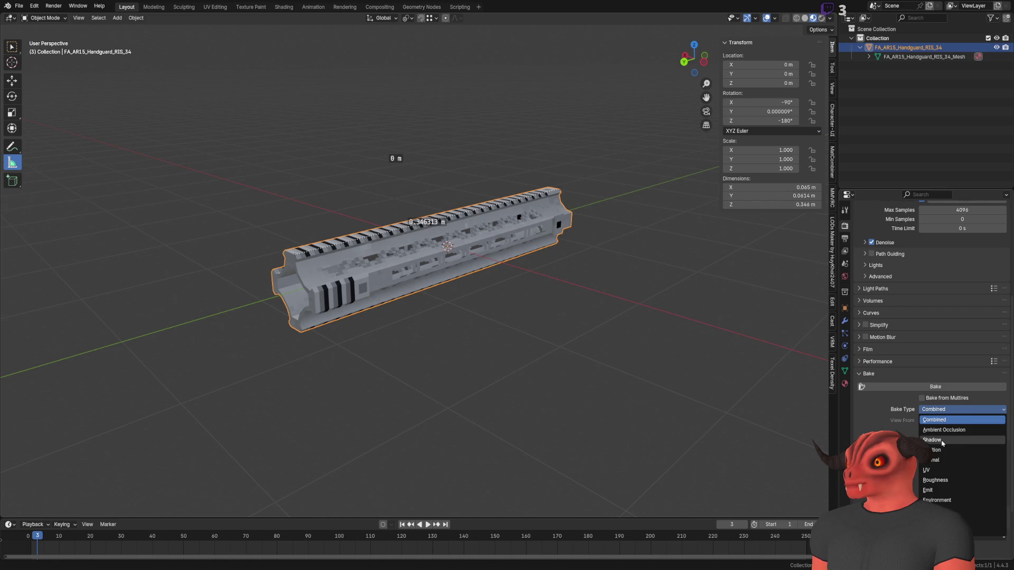
left_click(935, 430)
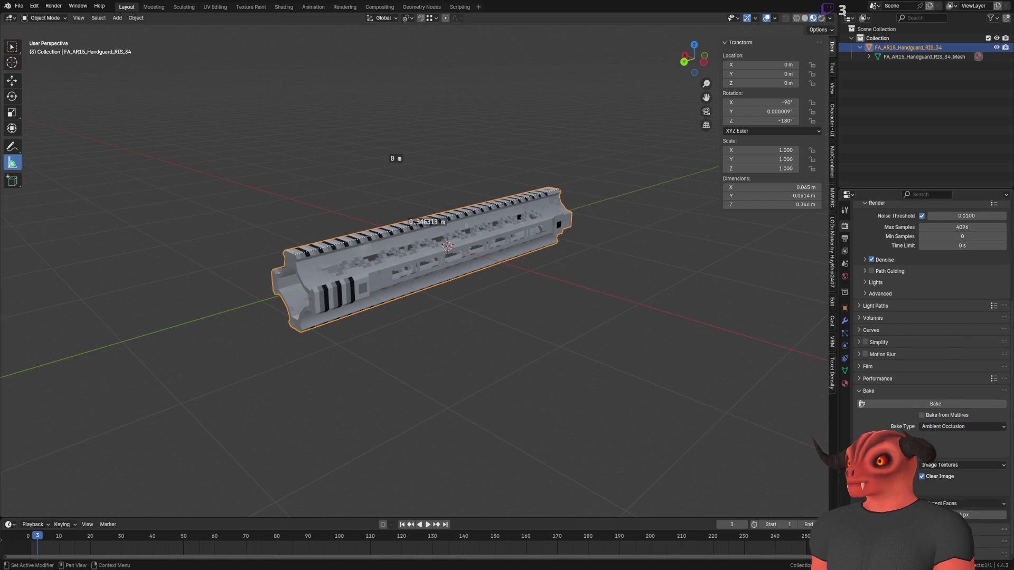
scroll(929, 317, "up", 5)
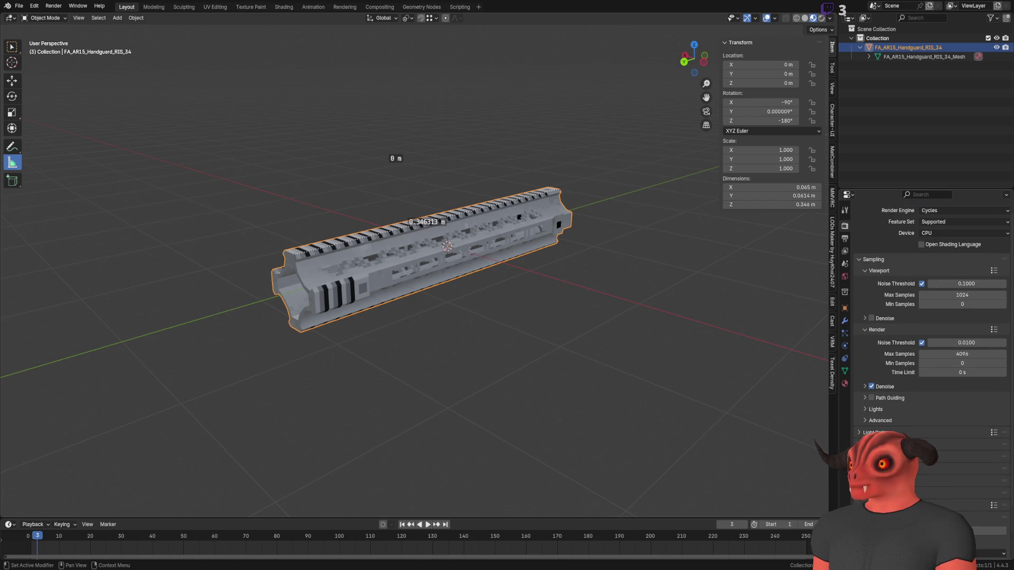
scroll(935, 370, "down", 3)
left_click(936, 470)
mouse_move(501, 261)
left_mouse_down()
mouse_move(529, 265)
mouse_move(453, 318)
mouse_move(401, 335)
mouse_move(498, 332)
mouse_move(401, 338)
mouse_move(396, 350)
mouse_move(407, 331)
left_mouse_up()
scroll(417, 334, "up", 5)
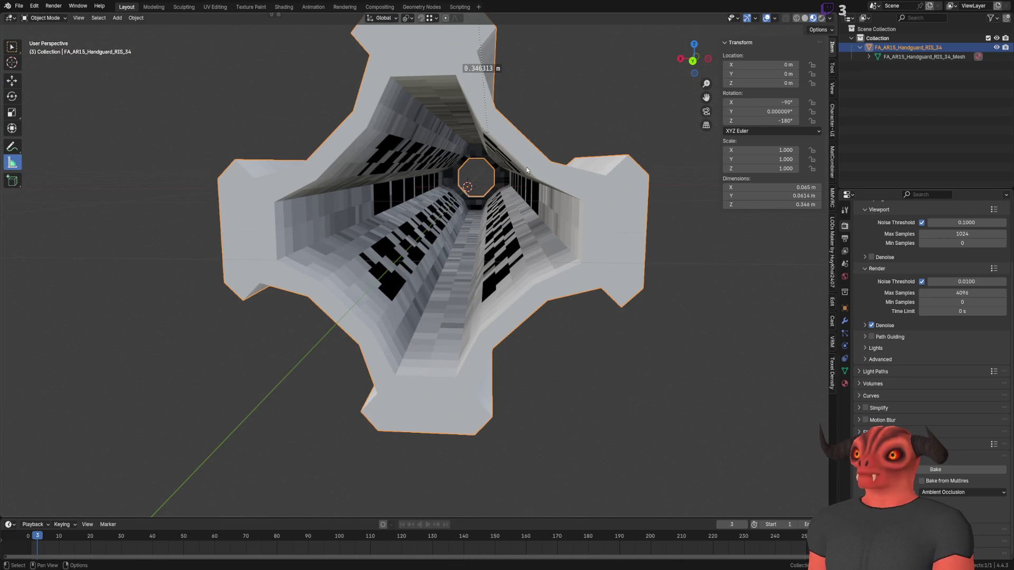
left_click(215, 6)
Zoom around the baked AO texture and mesh, open the Image menu, then go to Photoshop via Godot.
scroll(218, 309, "up", 10)
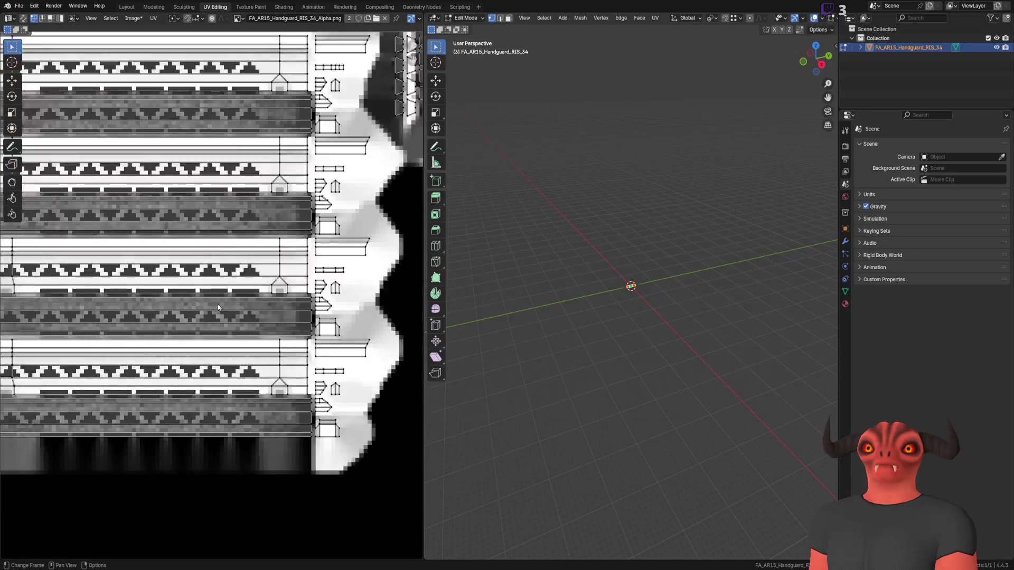
scroll(254, 551, "down", 6)
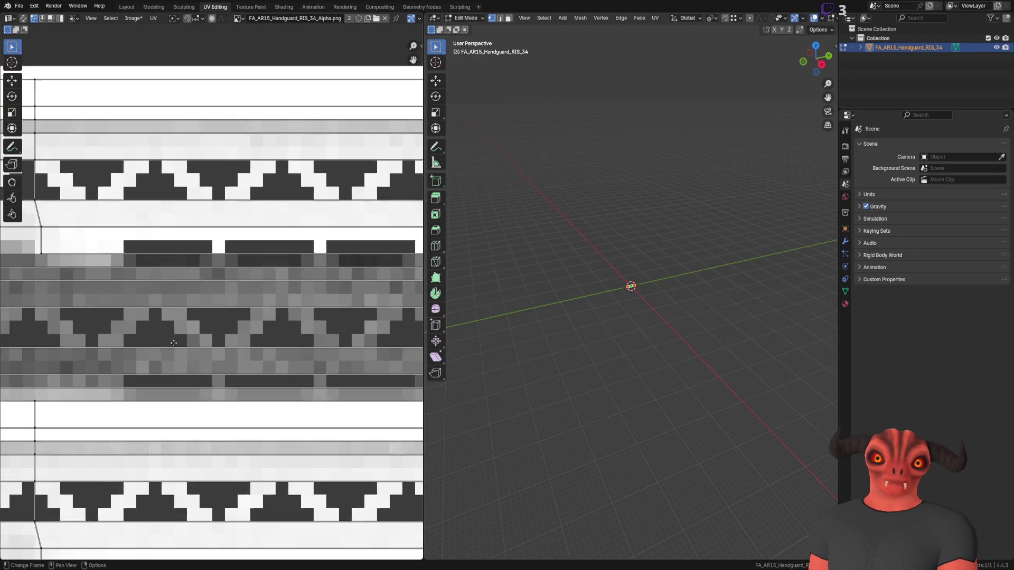
scroll(223, 176, "up", 2)
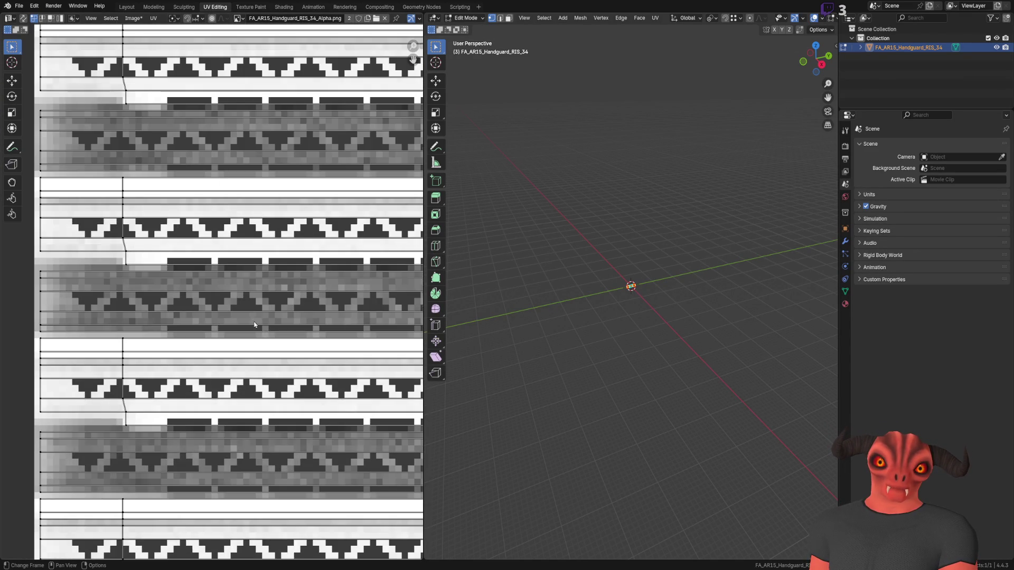
scroll(254, 325, "down", 4)
scroll(313, 304, "up", 7)
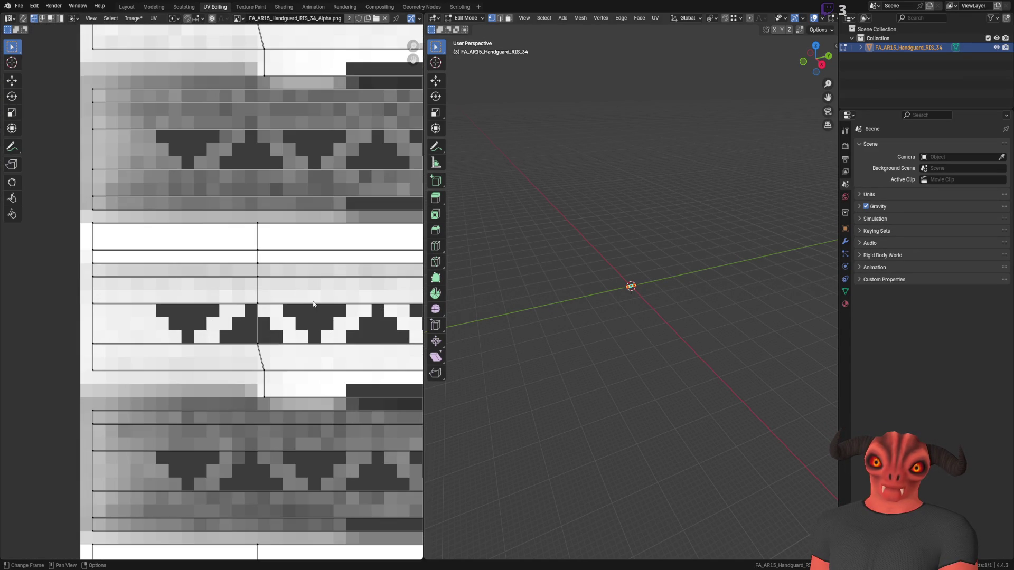
scroll(313, 304, "down", 7)
scroll(619, 323, "up", 8)
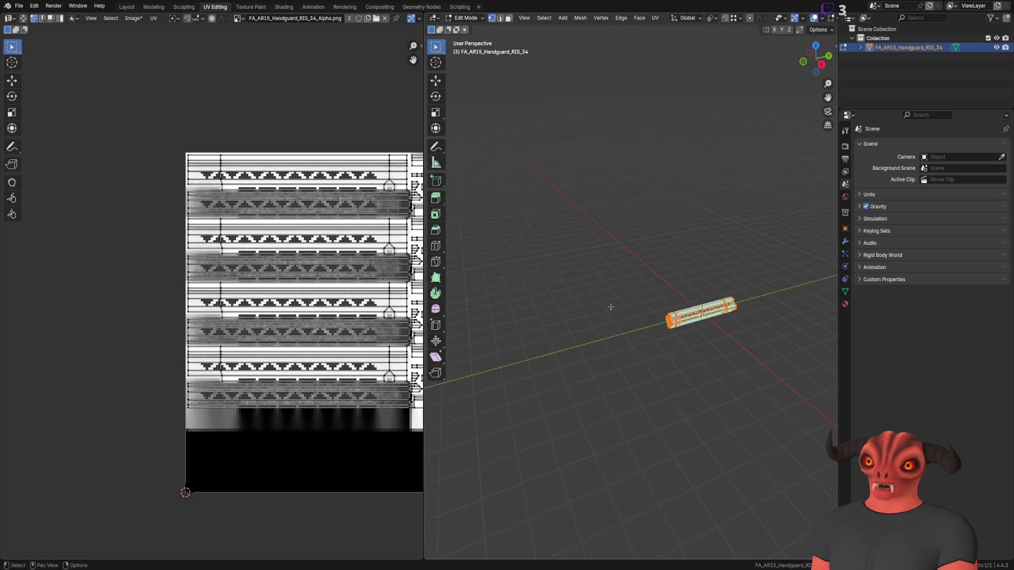
scroll(620, 323, "up", 6)
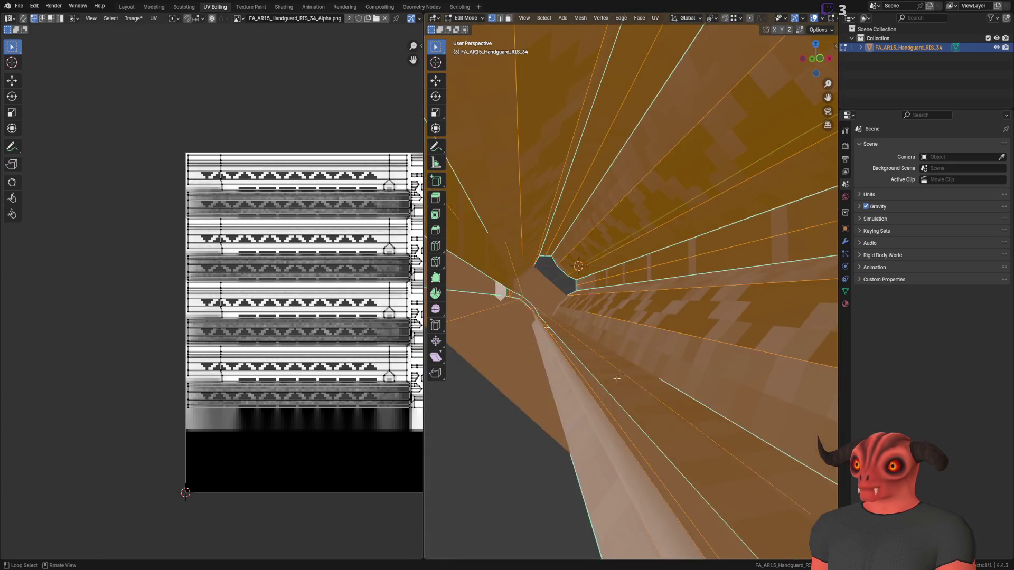
scroll(608, 388, "down", 12)
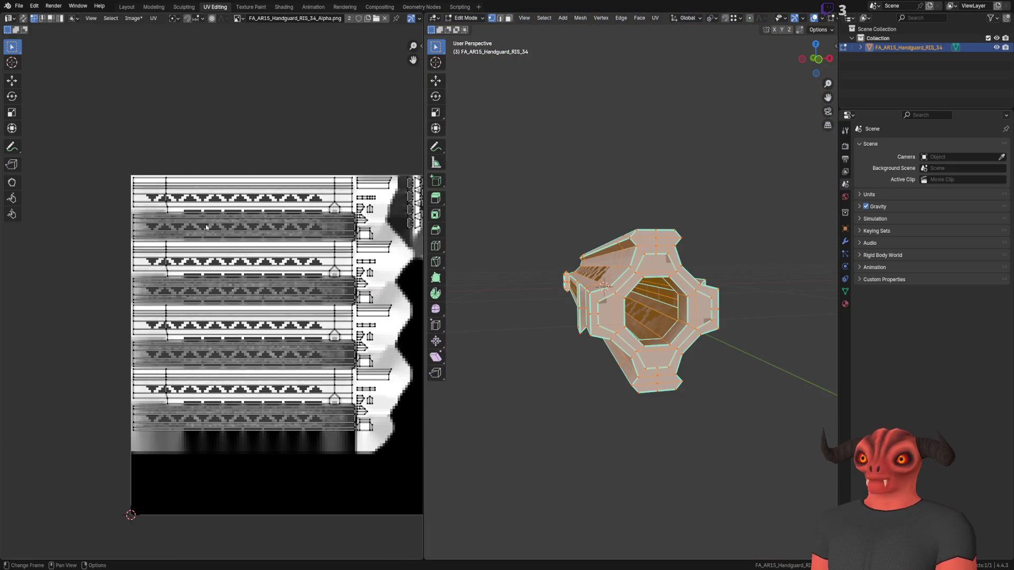
left_click(133, 18)
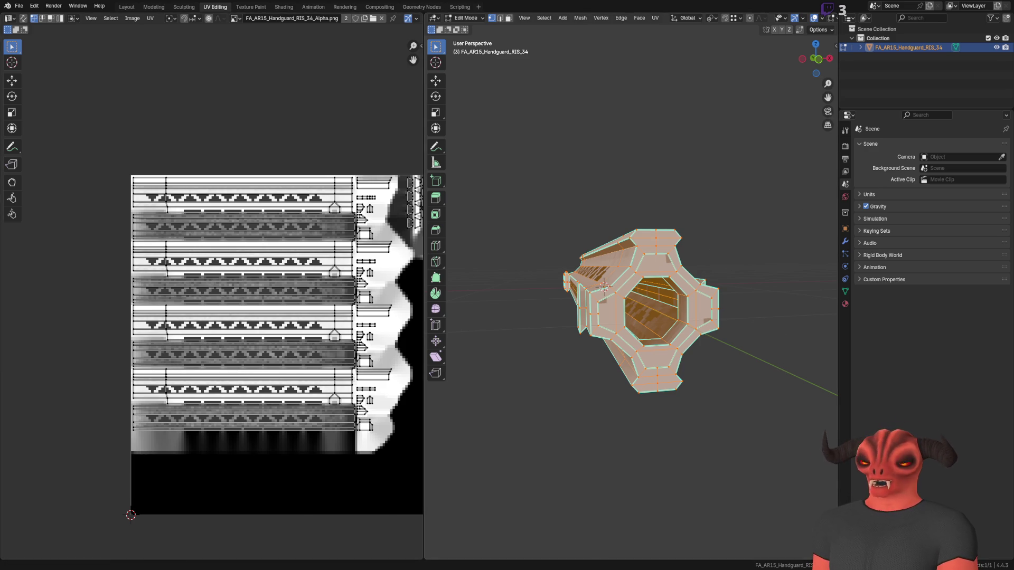
key("alt+Tab")
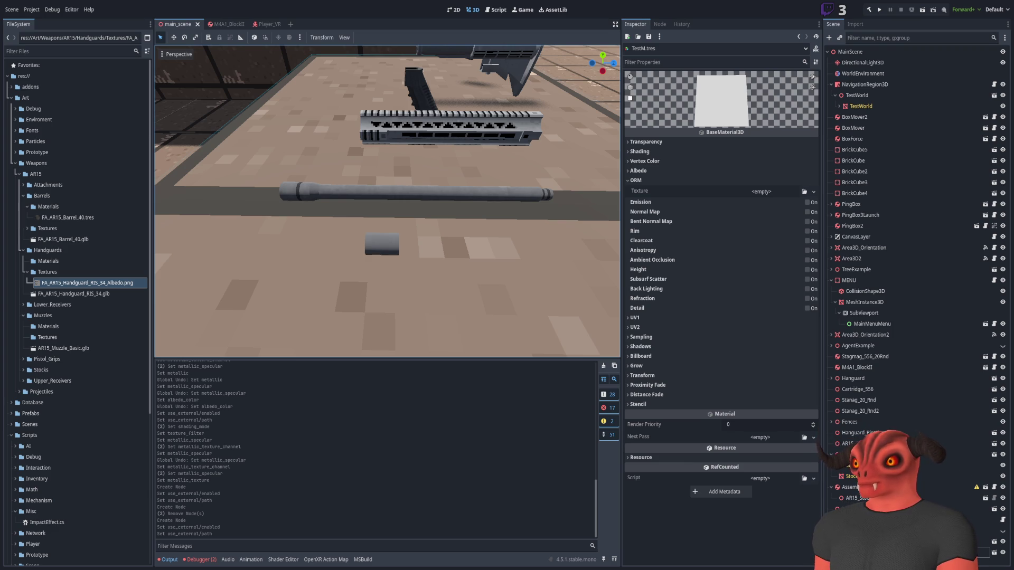
key("alt+Tab")
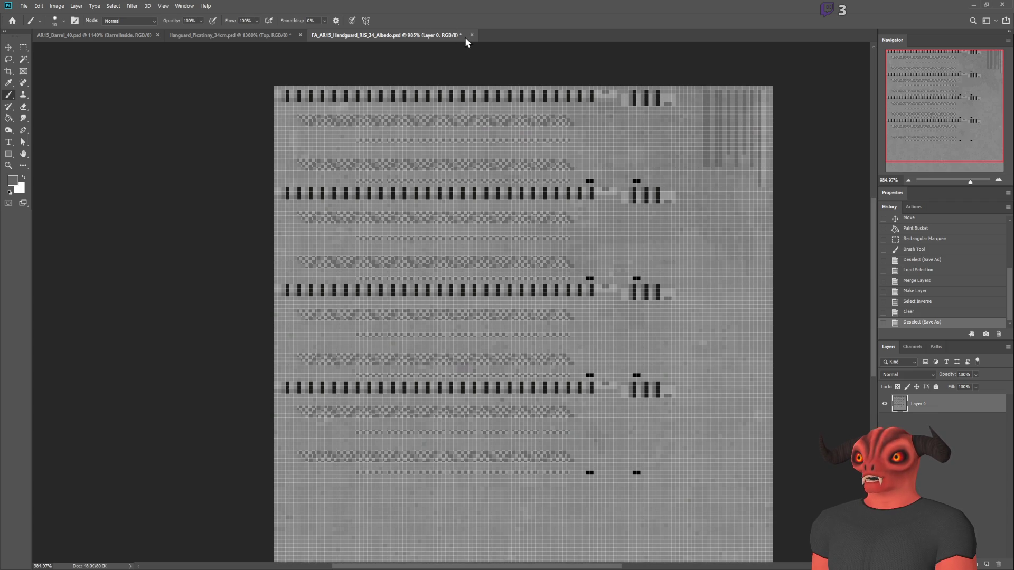
Close the handguard Albedo and Handguard_Picatinny_34cm documents, keeping the barrel file open, then return to Godot.
left_click(471, 34)
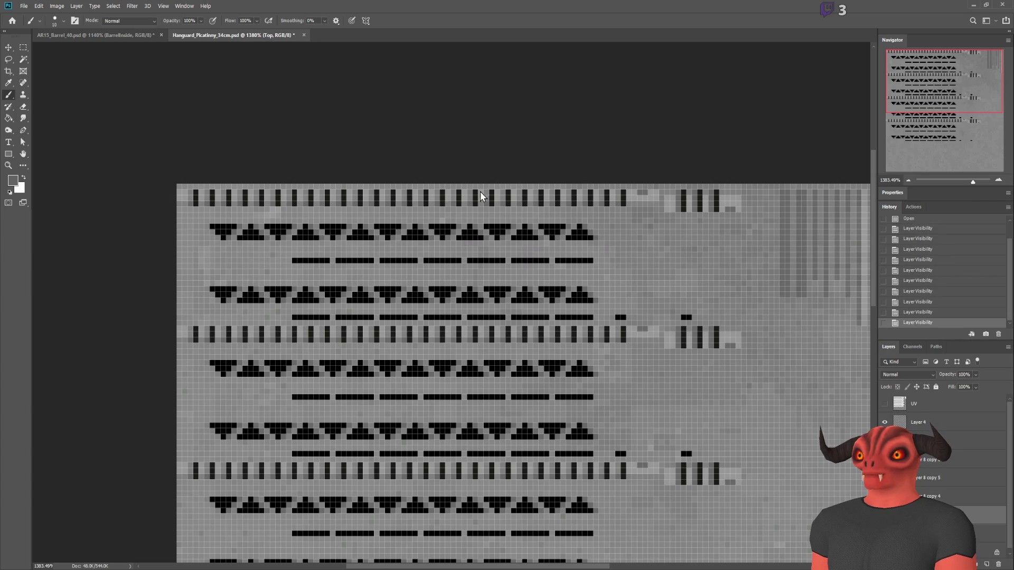
key("ctrl+w")
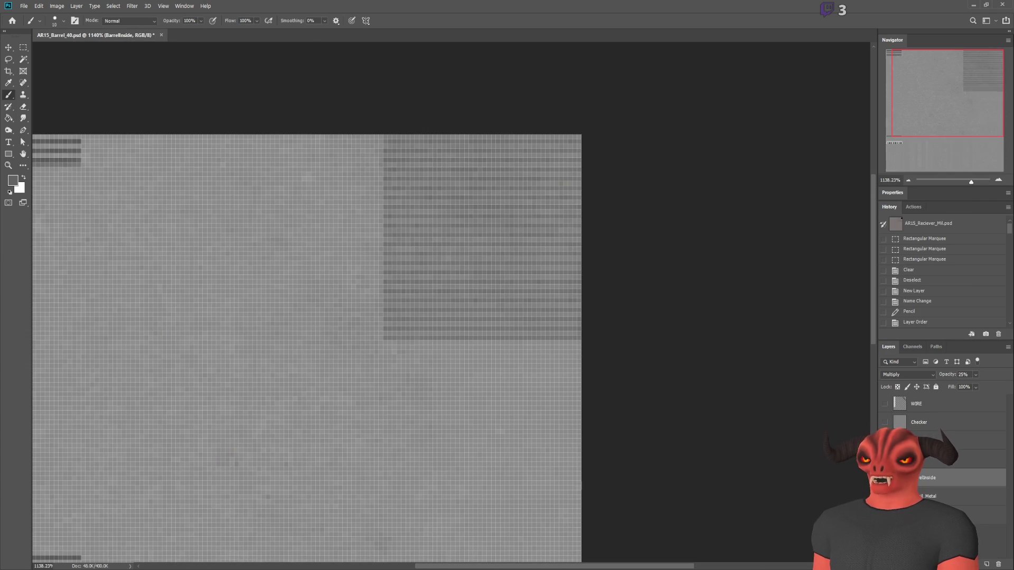
key("alt+Tab")
key("alt+Tab")
key("alt+Tab")
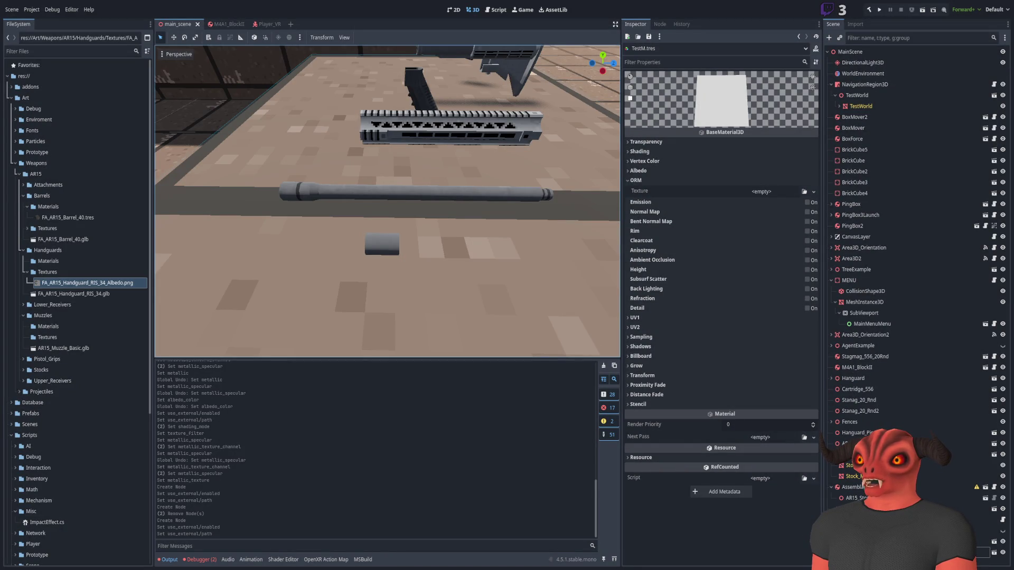
Return to Photoshop, where FA_AR15_Handguard_RIS_34_AO.png is open.
key("alt+Tab")
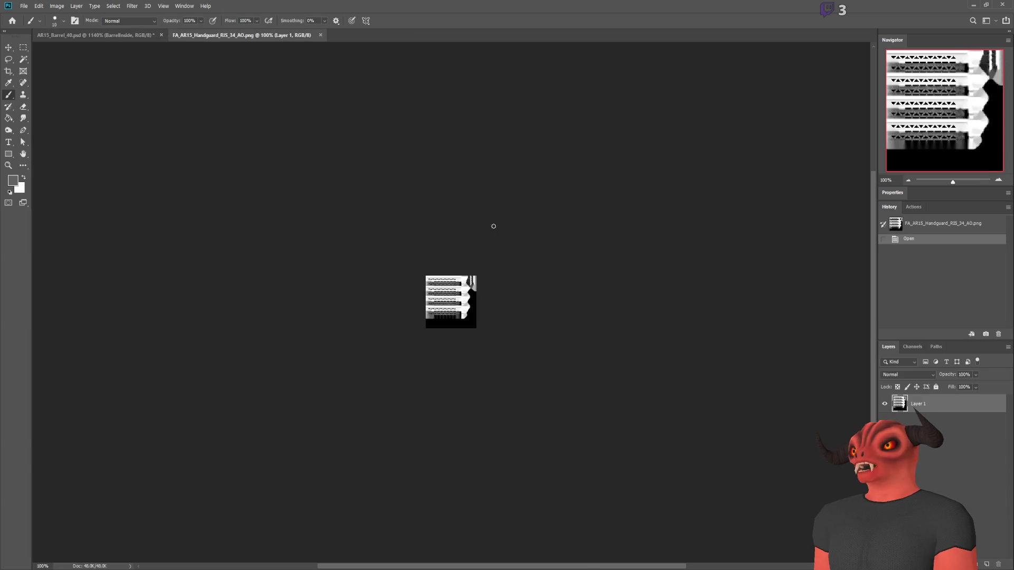
With the Rectangular Marquee active, select the AO image's whole Green channel.
scroll(398, 290, "up", 5)
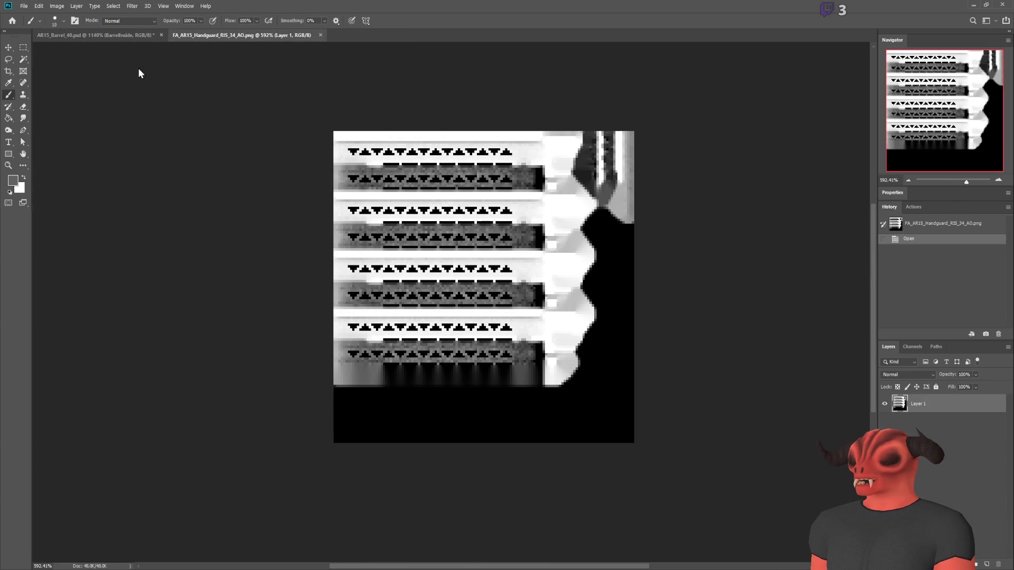
key("m")
left_click(912, 347)
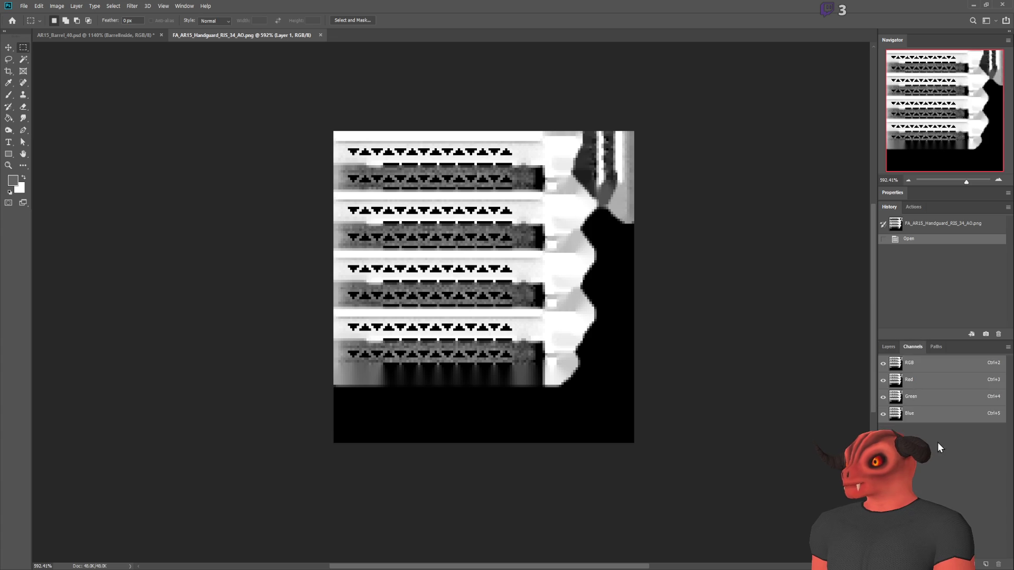
left_click(911, 396)
key("ctrl+a")
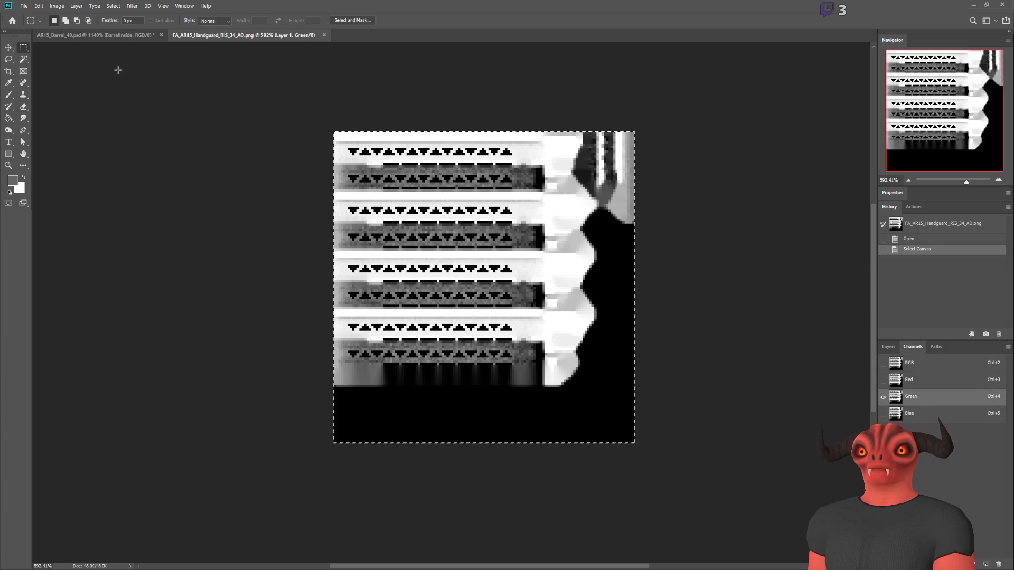
key("alt+Tab")
key("alt+Tab")
key("alt+Tab")
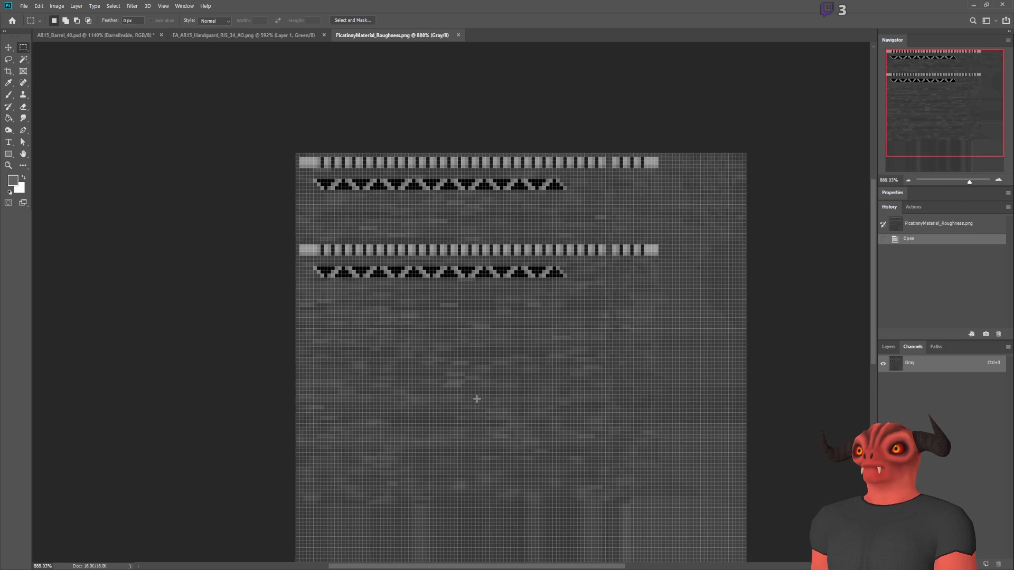
Cycle through the roughness, barrel and handguard AO tabs, ending on the AO, then go to Godot.
scroll(486, 346, "up", 2)
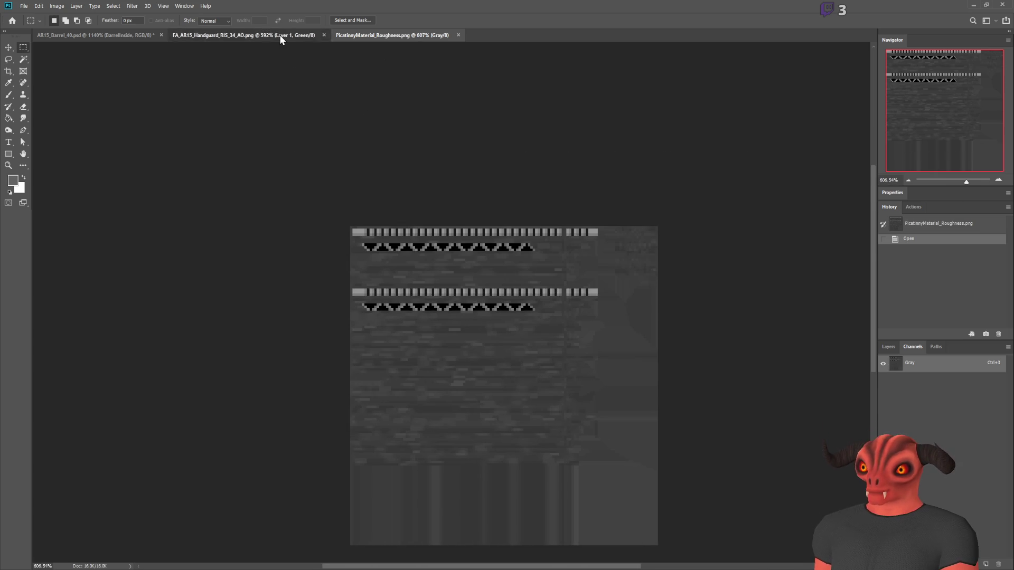
left_click(282, 36)
left_click(361, 35)
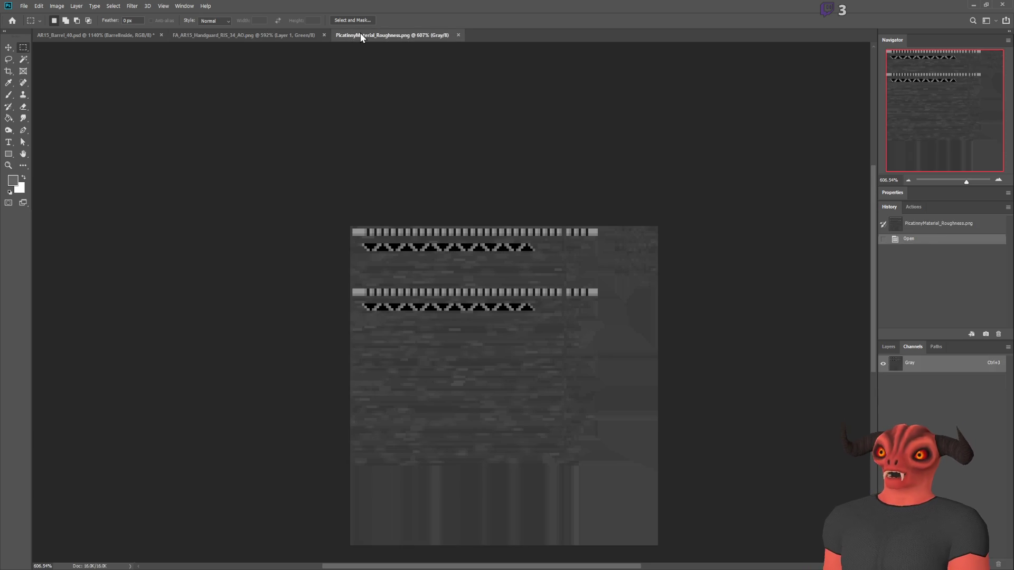
left_click(109, 36)
left_click(275, 36)
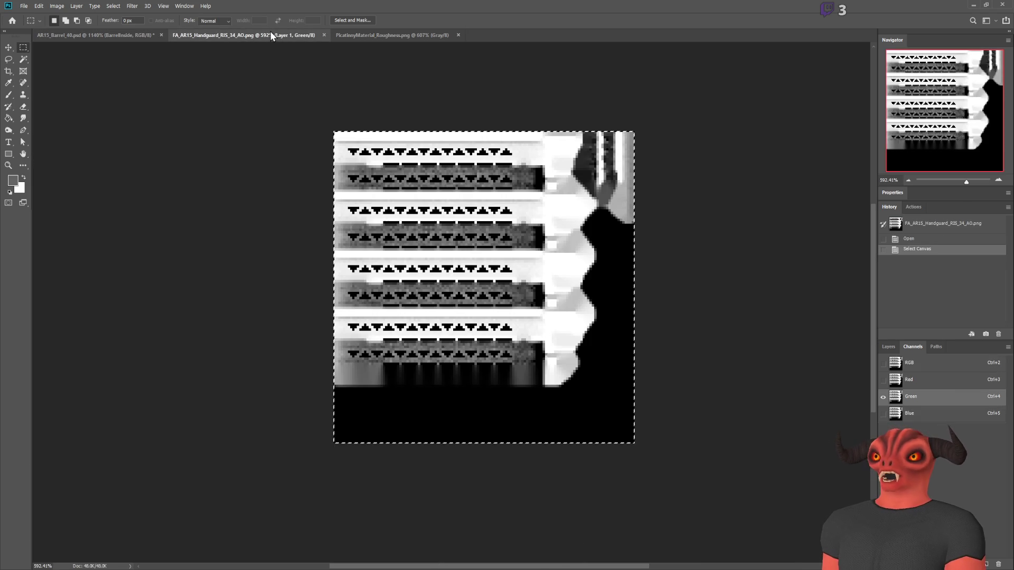
key("alt+Tab")
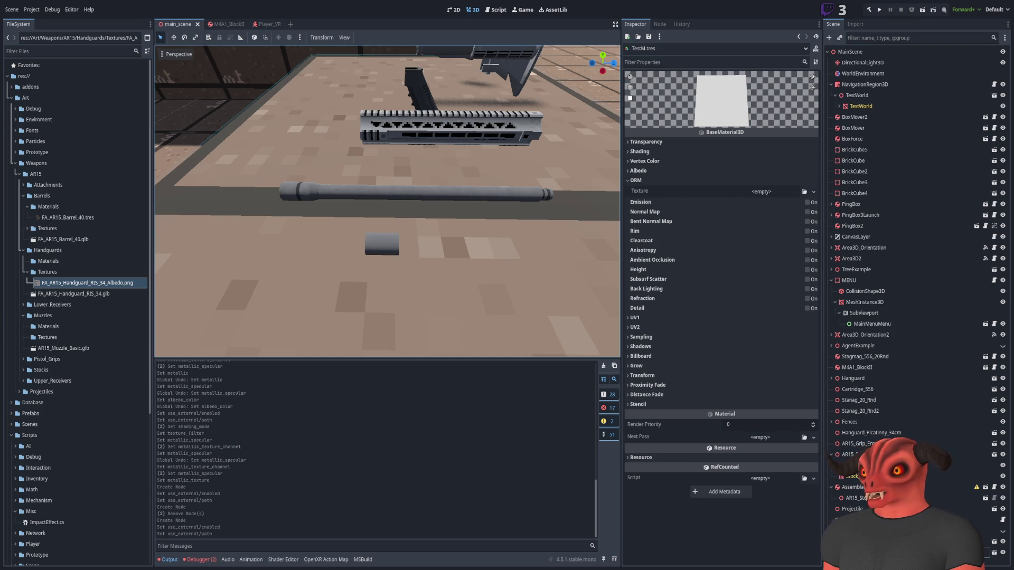
In the handguard albedo file, inspect the Alpha 1 channel and toggle the ALPHA layer to compare.
key("alt+Tab")
scroll(502, 315, "up", 6)
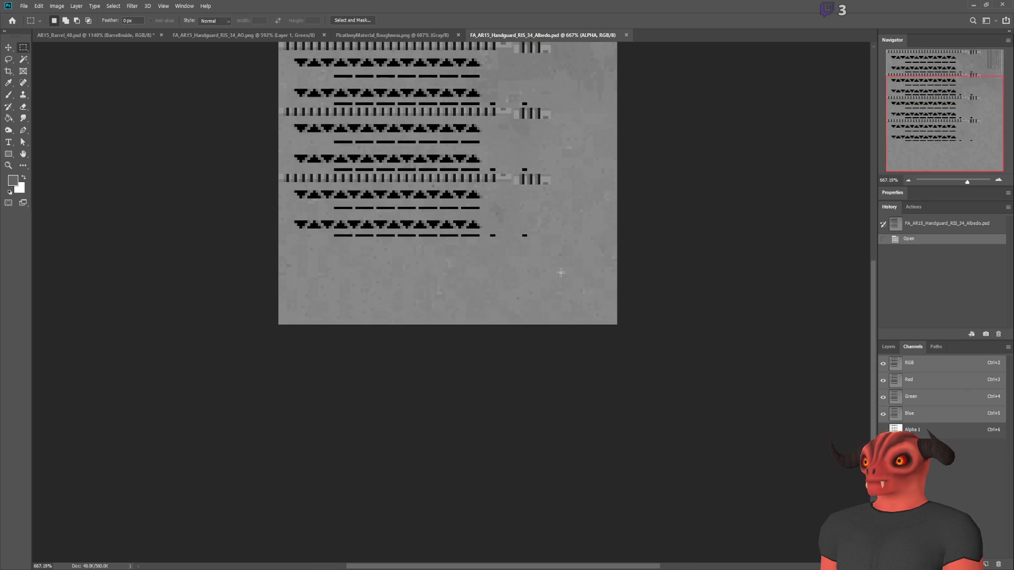
left_click(894, 429)
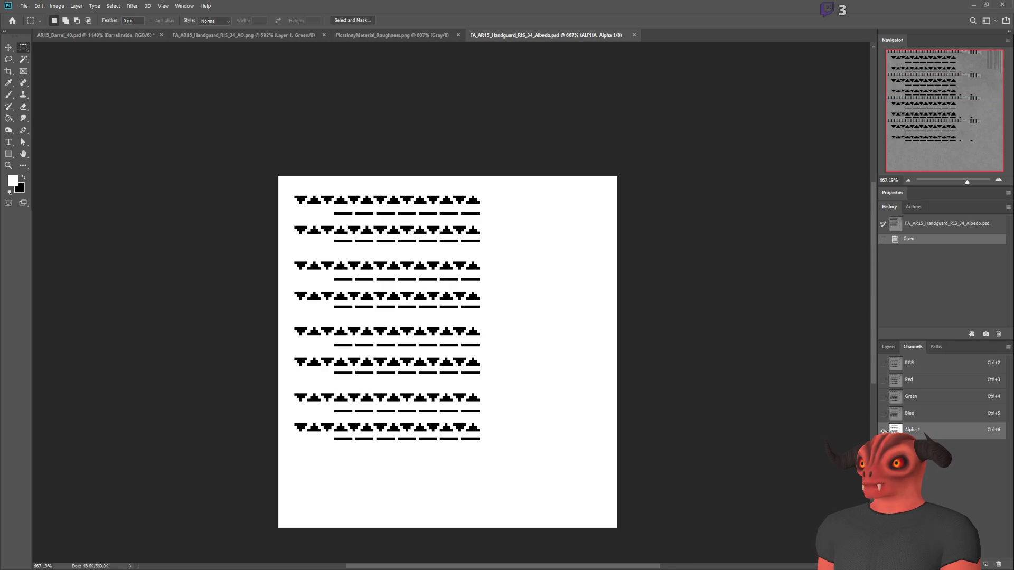
left_click(883, 363)
left_click(883, 364)
left_click(888, 346)
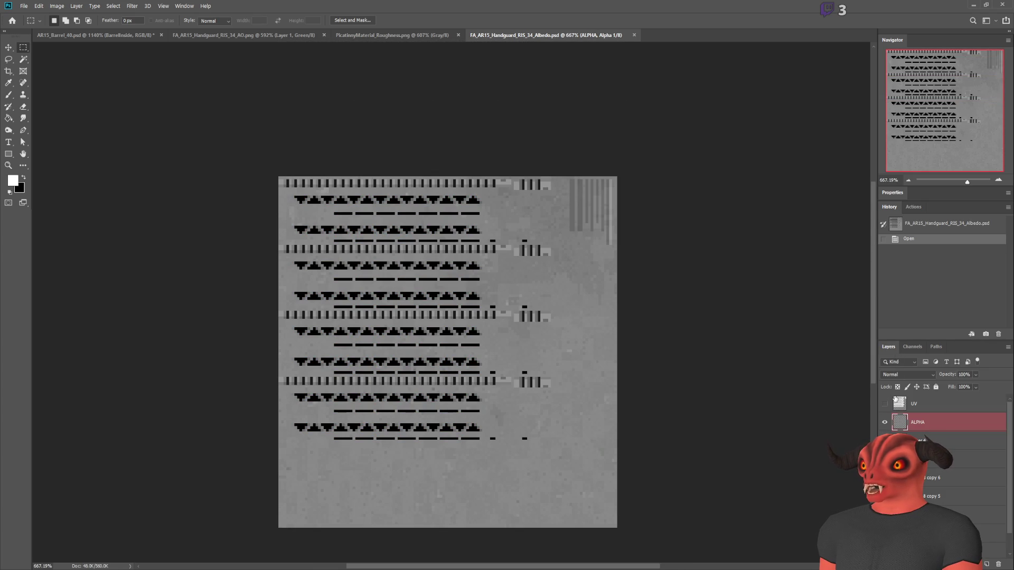
left_click(883, 423)
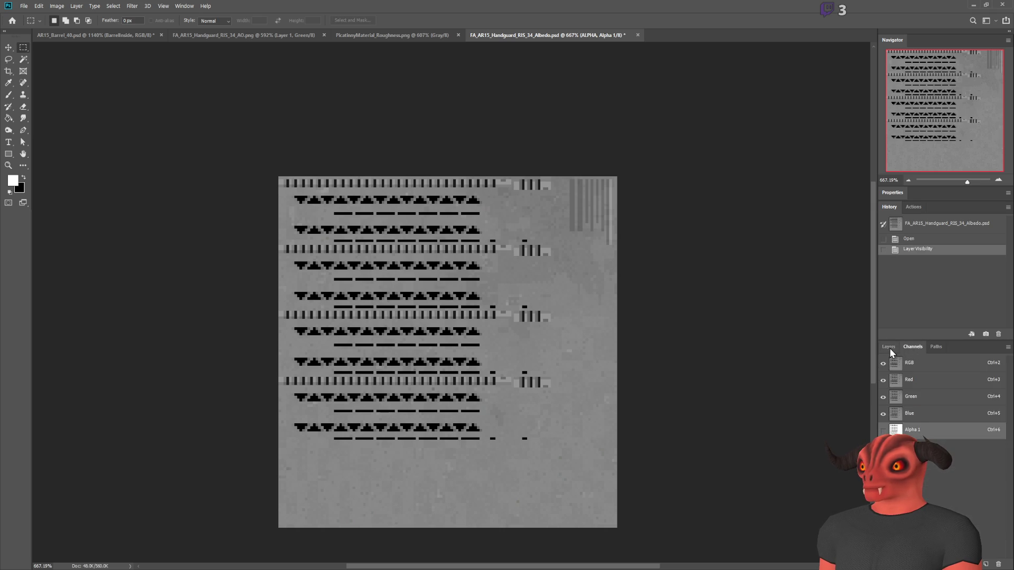
left_click(885, 423)
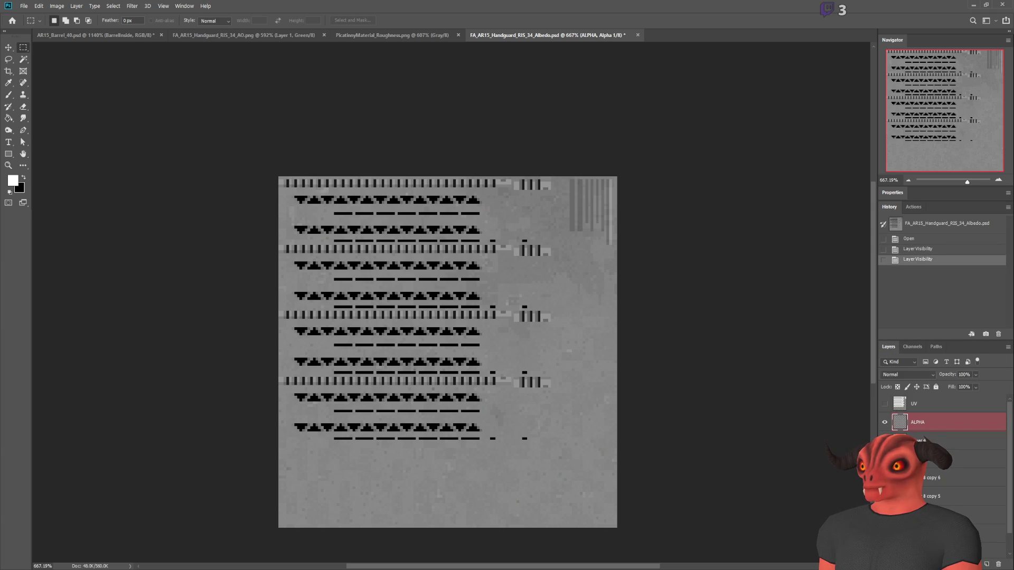
Delete the ALPHA layer and undo the accidental merge on the UV layer.
left_click(996, 564)
left_click(910, 344)
left_click(895, 348)
scroll(453, 341, "up", 3)
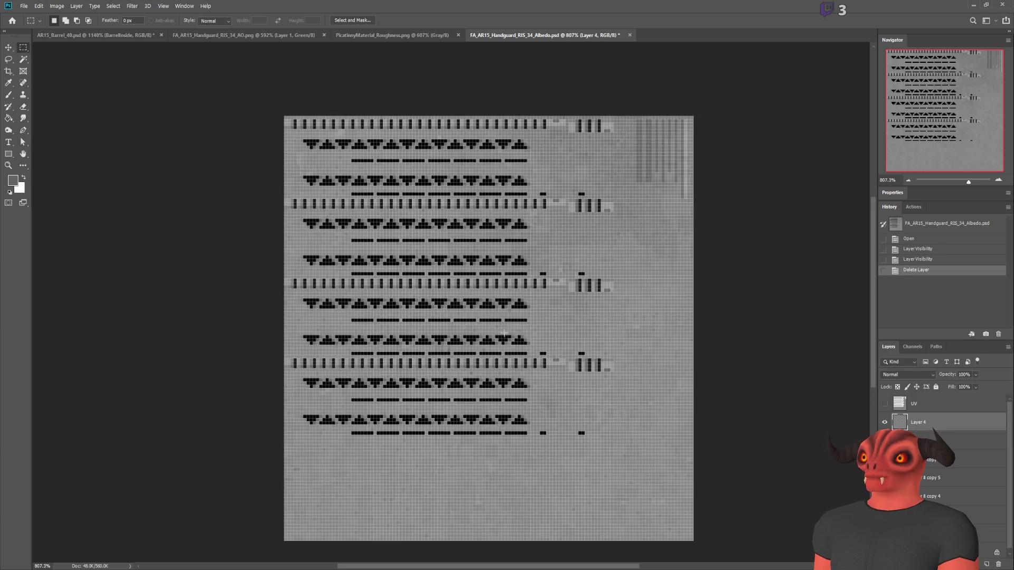
scroll(491, 349, "down", 2)
scroll(491, 348, "down", 1)
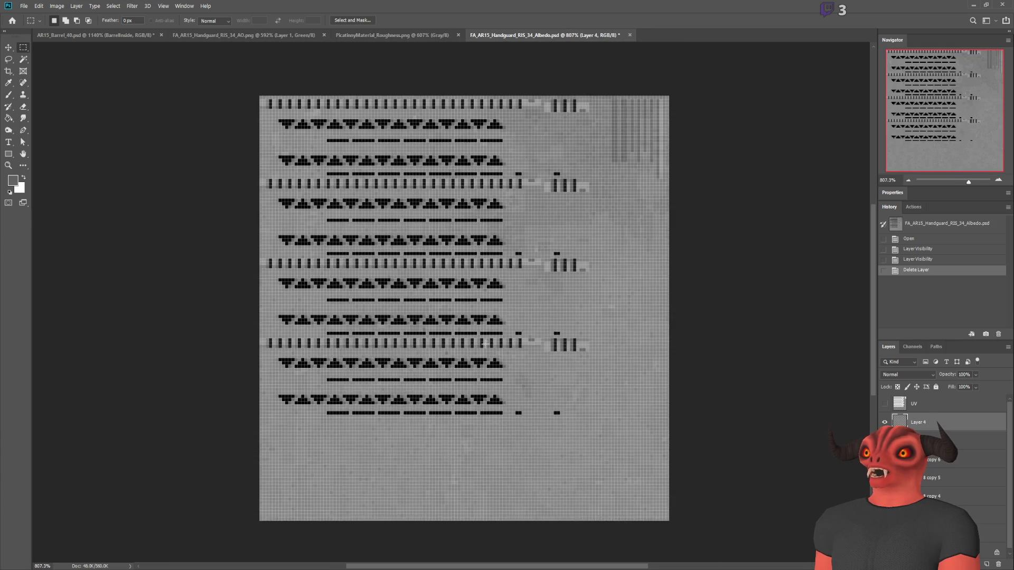
left_click(929, 402)
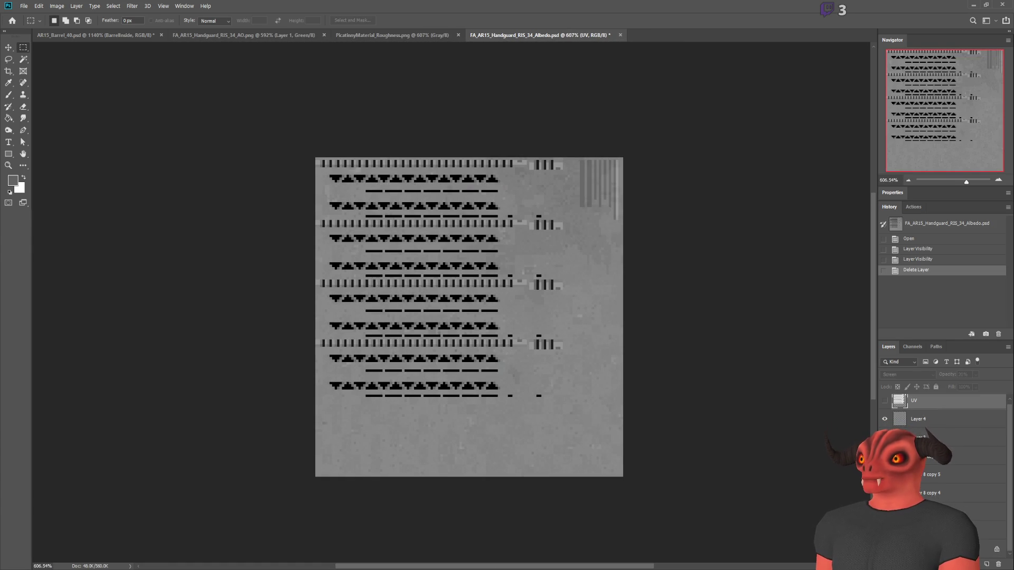
key("ctrl+e")
key("ctrl+a")
key("ctrl+z")
key("ctrl+z")
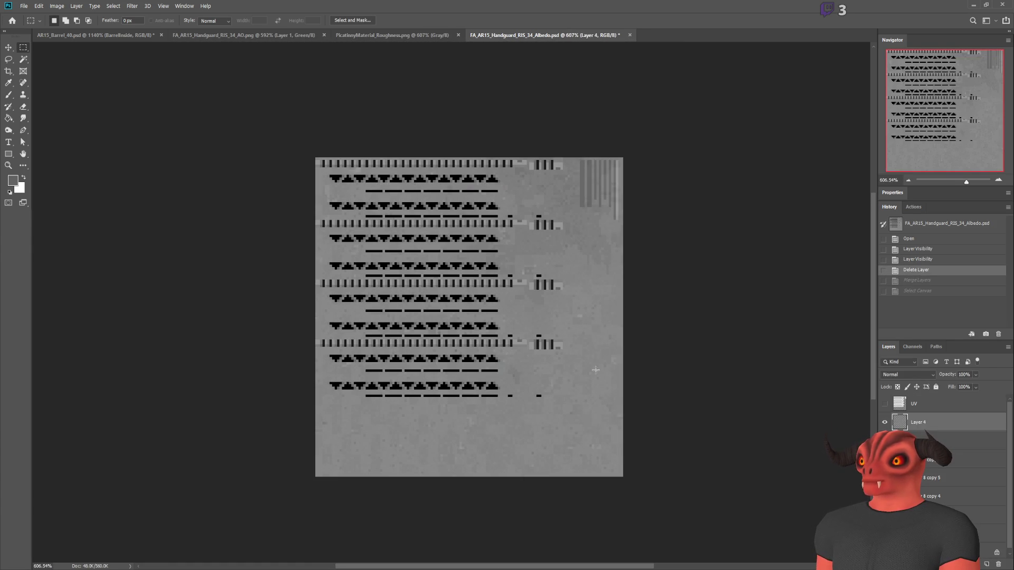
left_click(378, 36)
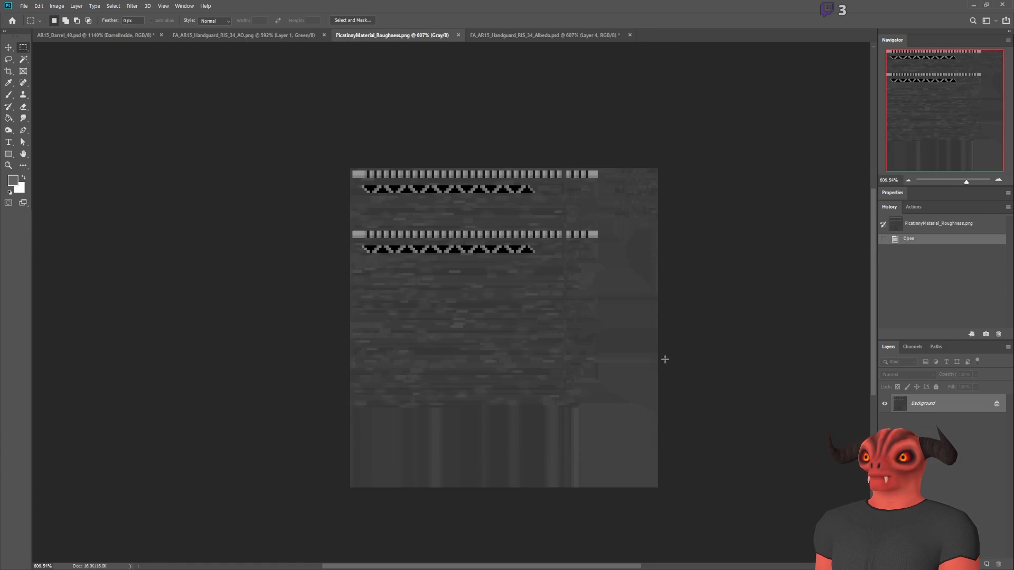
Paste the copied rail pattern onto a new layer and position it on the roughness texture.
left_click(985, 564)
key("ctrl+v")
key("v")
scroll(401, 178, "up", 3)
left_click_drag(543, 402, 554, 370)
scroll(554, 368, "down", 3)
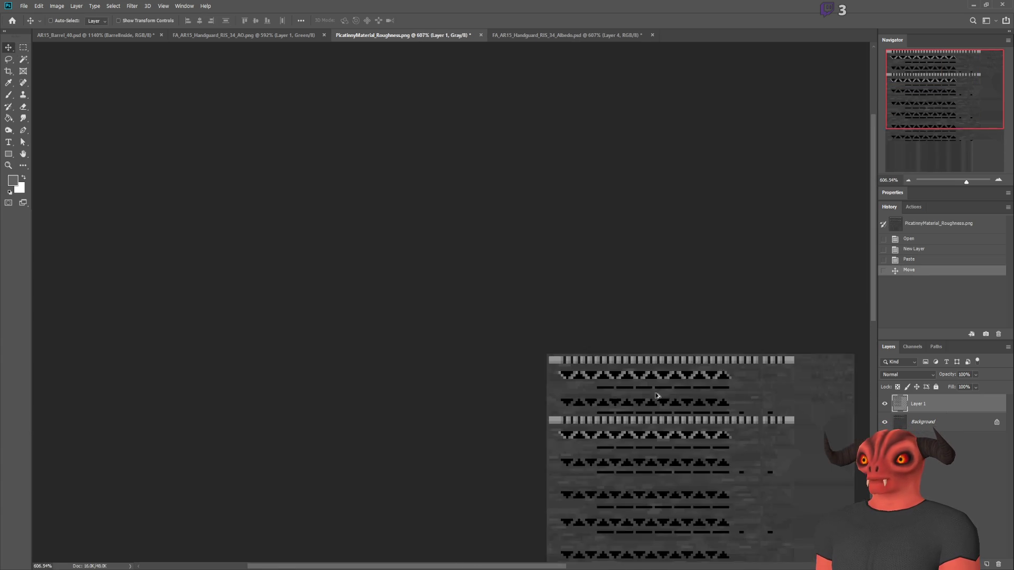
Marquee-select the top rail strips on the Background layer, toggling Layer 1 to compare.
left_click(945, 422)
scroll(653, 420, "up", 3)
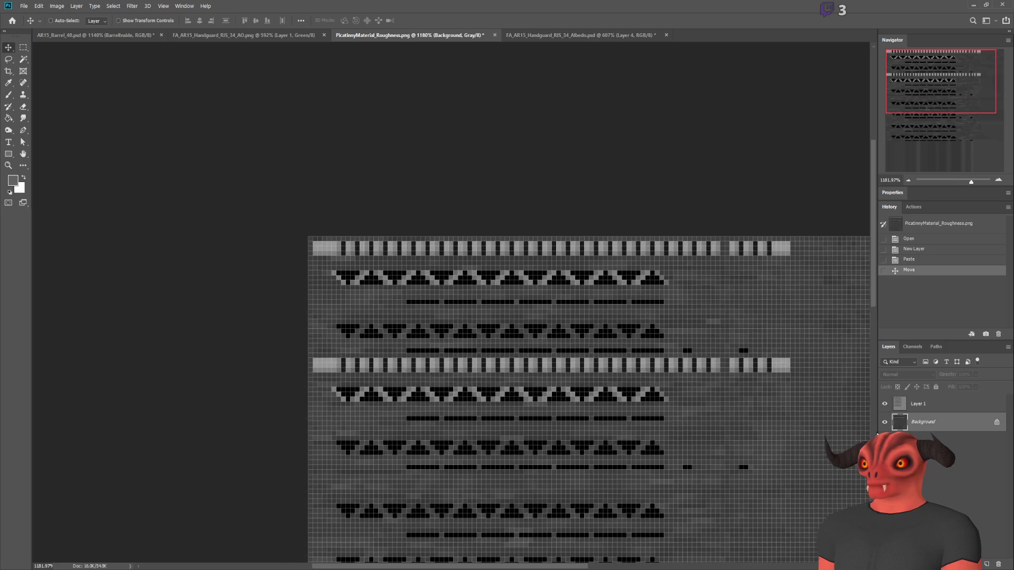
scroll(807, 308, "down", 3)
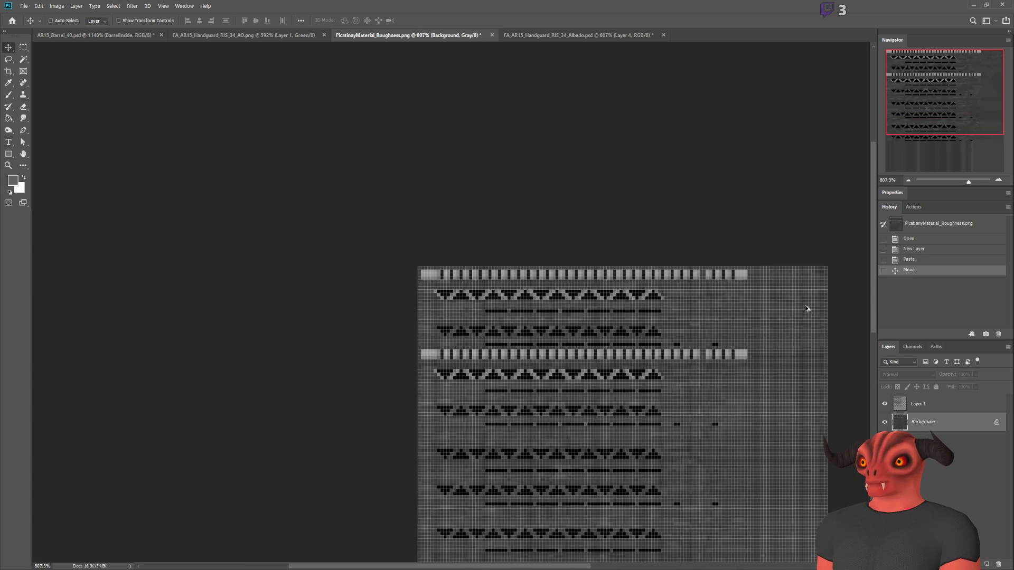
left_click(23, 47)
scroll(798, 339, "up", 4)
scroll(798, 339, "down", 5)
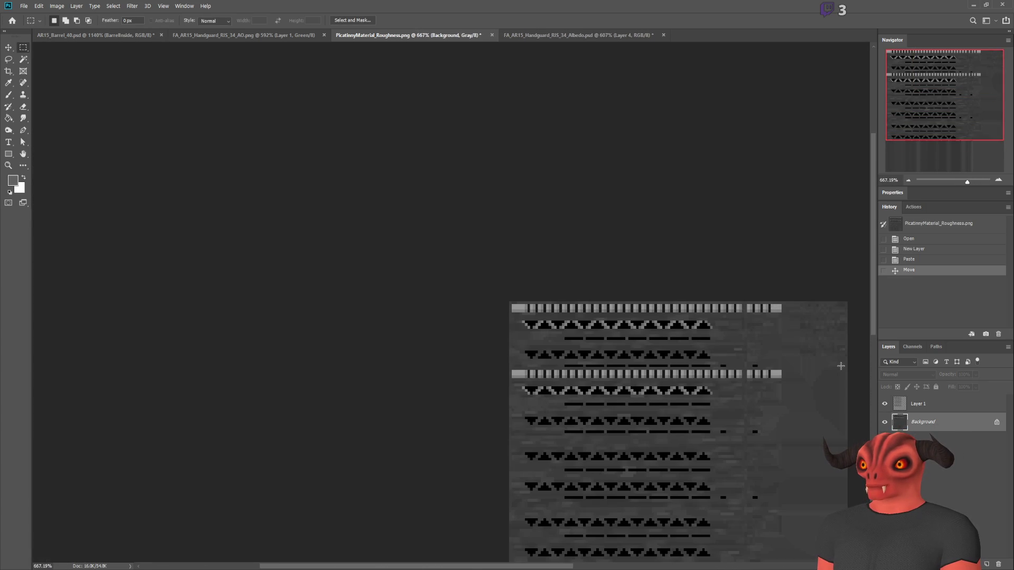
scroll(841, 366, "up", 1)
mouse_move(474, 299)
left_mouse_down()
mouse_move(773, 373)
mouse_move(773, 384)
left_mouse_up()
left_click_drag(474, 300, 702, 404)
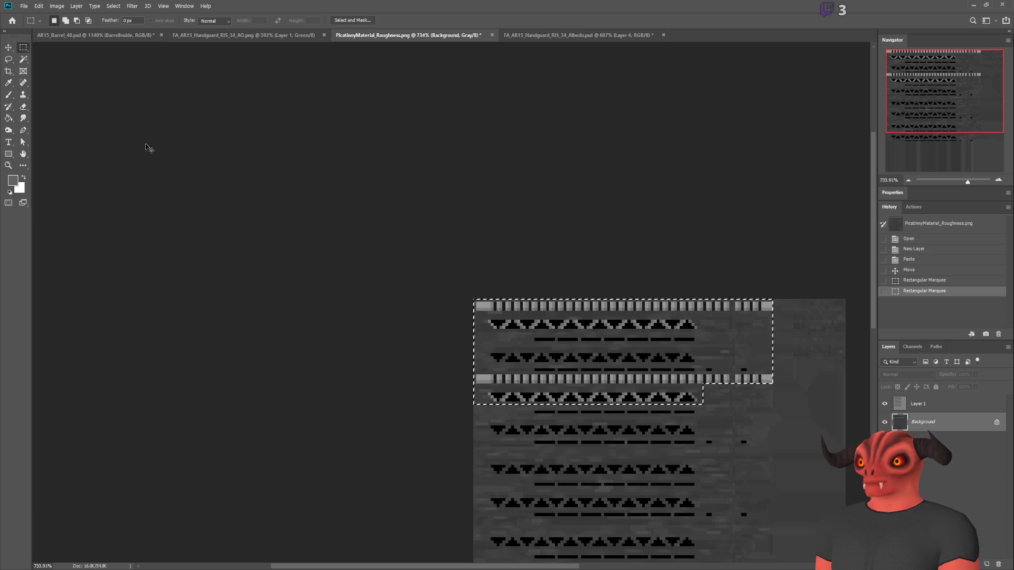
left_click(885, 404)
left_click(885, 404)
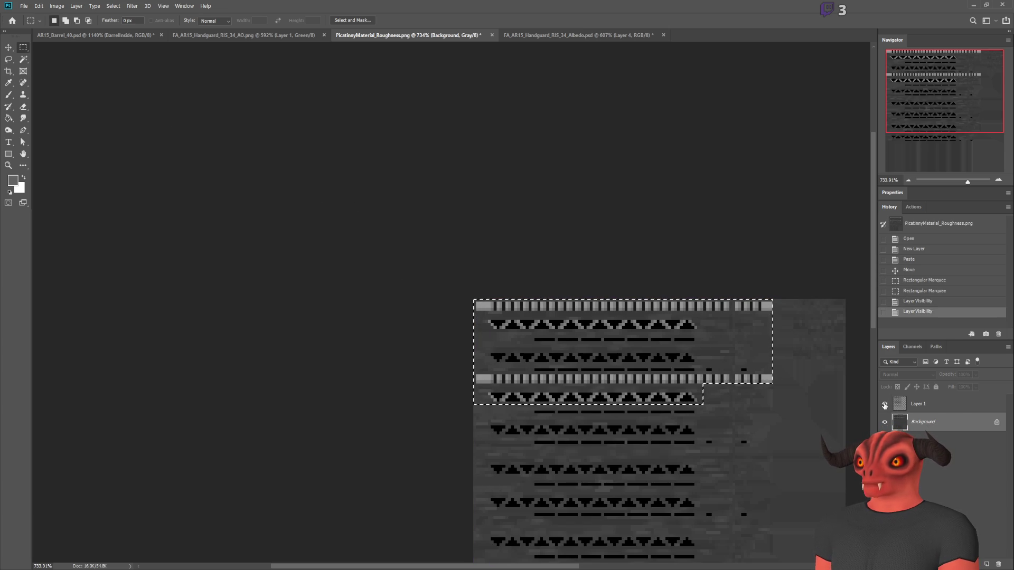
left_click(885, 404)
left_click(885, 404)
Copy the rail strips into a new layer, move them below the existing rows, nudging one pixel right.
key("ctrl+c")
key("v")
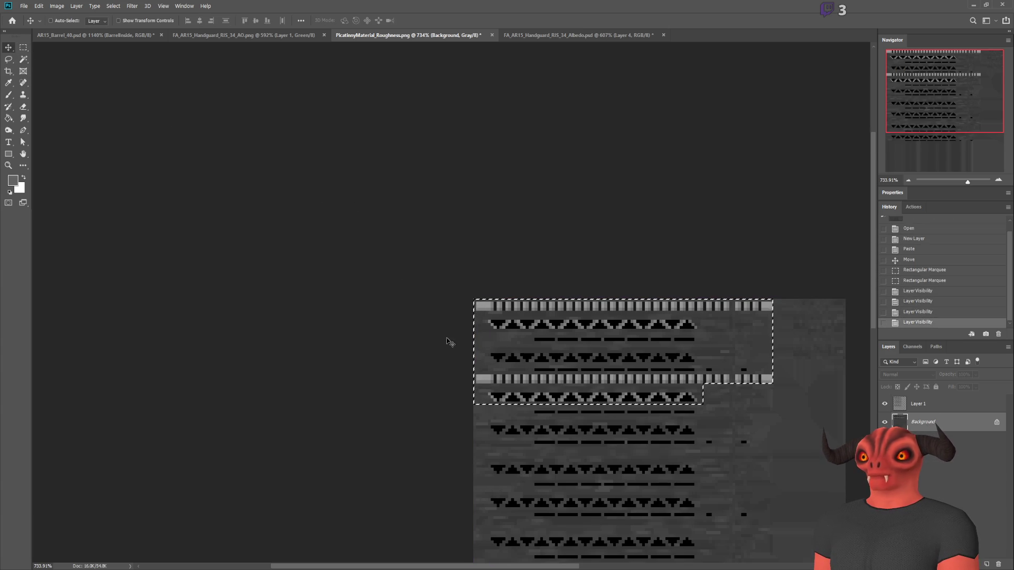
key("ctrl+v")
mouse_move(538, 285)
left_mouse_down()
mouse_move(539, 328)
mouse_move(639, 391)
mouse_move(612, 391)
mouse_move(713, 437)
mouse_move(639, 397)
mouse_move(540, 397)
mouse_move(538, 424)
left_mouse_up()
key("Right")
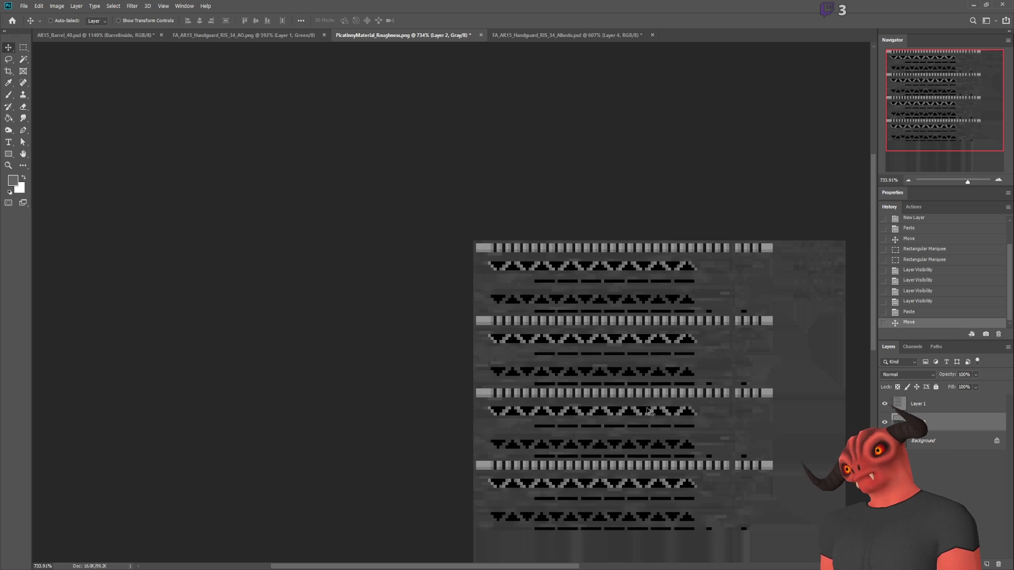
scroll(817, 368, "down", 2)
scroll(817, 368, "down", 1)
scroll(817, 368, "up", 3)
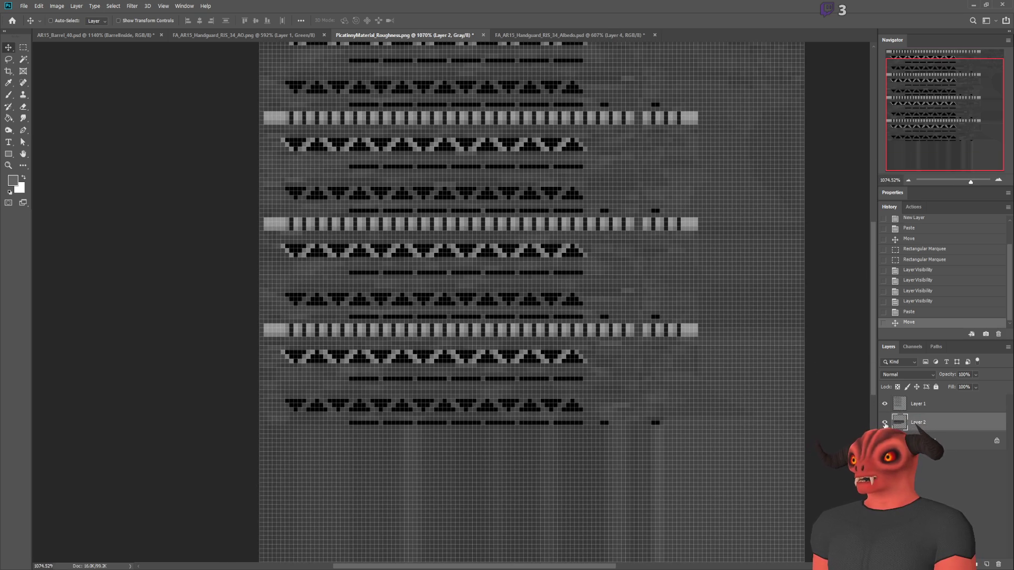
left_click(885, 423)
left_click(885, 405)
left_click(885, 405)
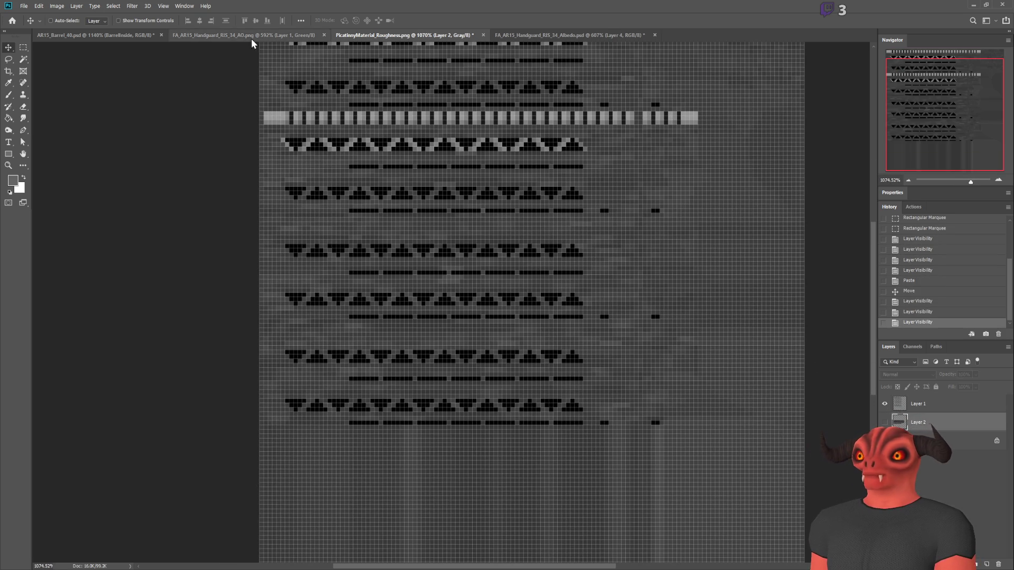
Merge Layer 1 and Layer 2 into a single Background layer, then select all and deselect.
left_click(247, 36)
scroll(432, 285, "up", 2)
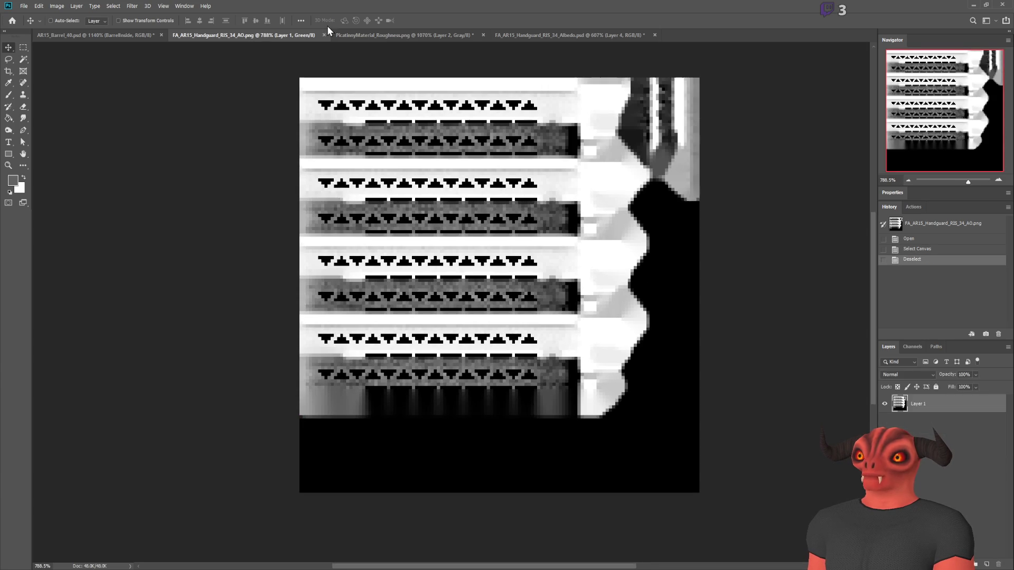
left_click(348, 35)
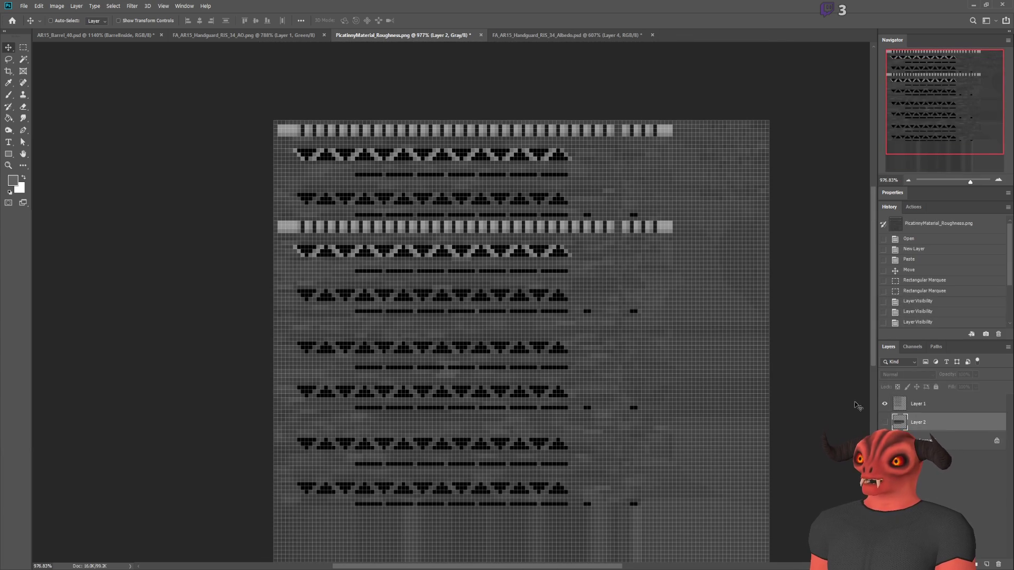
left_click(884, 422)
scroll(547, 292, "down", 3)
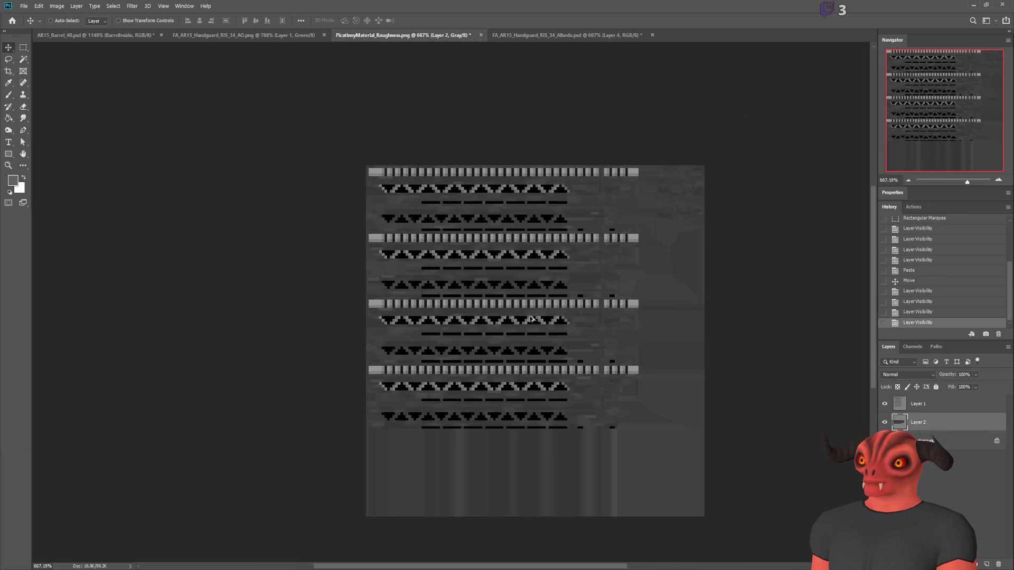
scroll(532, 319, "up", 1)
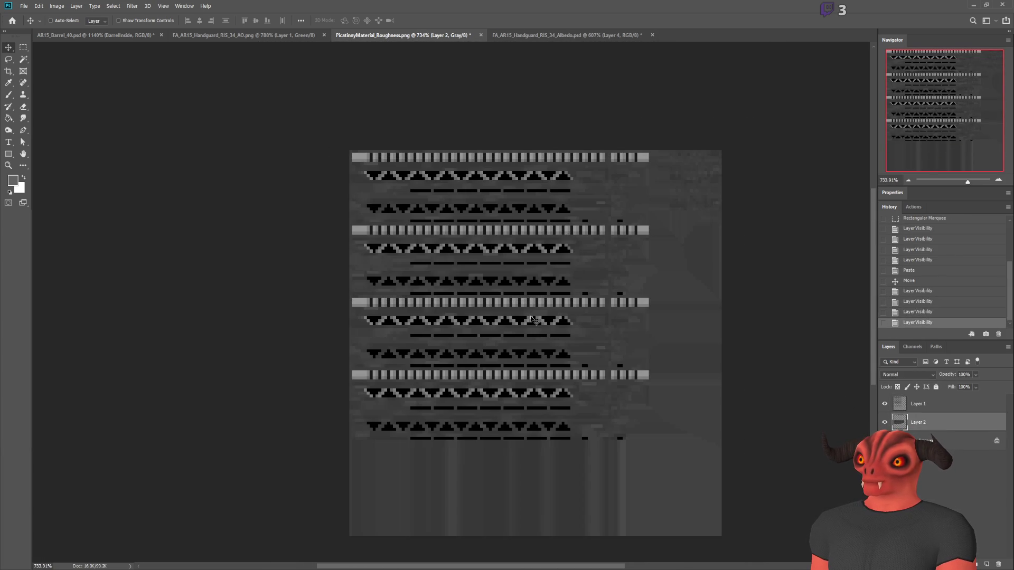
left_click(919, 404, "shift")
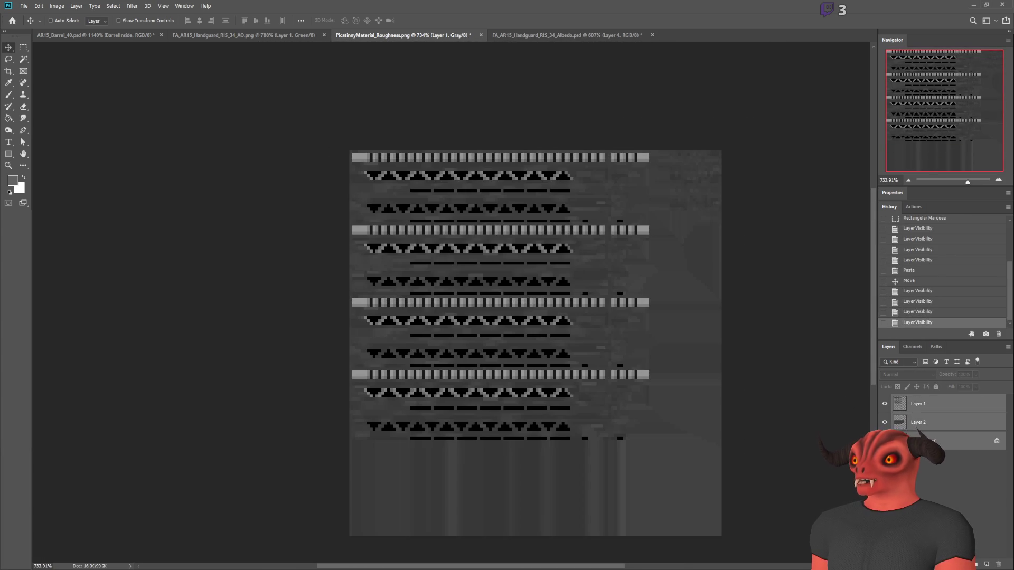
key("ctrl+e")
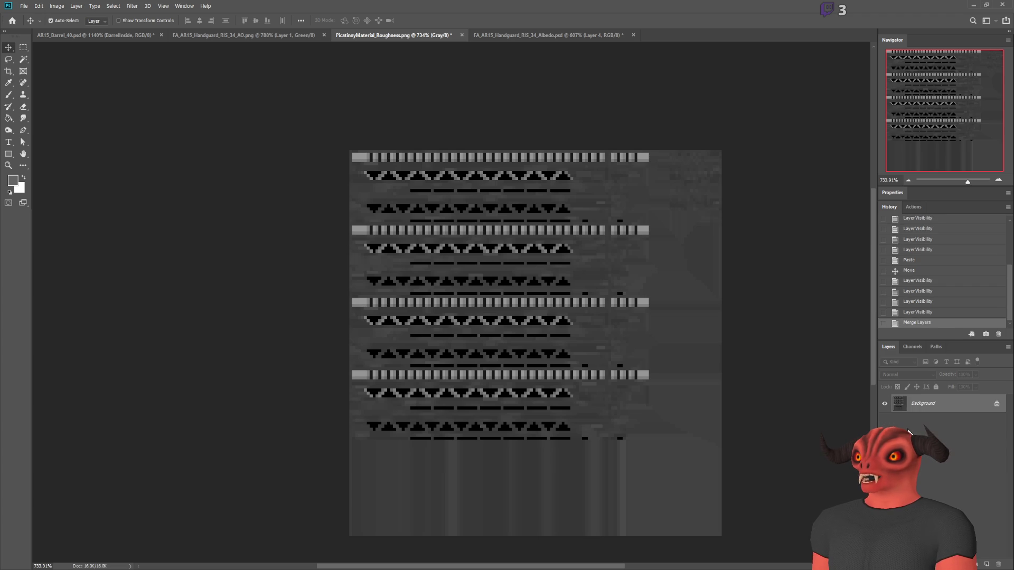
key("ctrl+a")
key("ctrl+d")
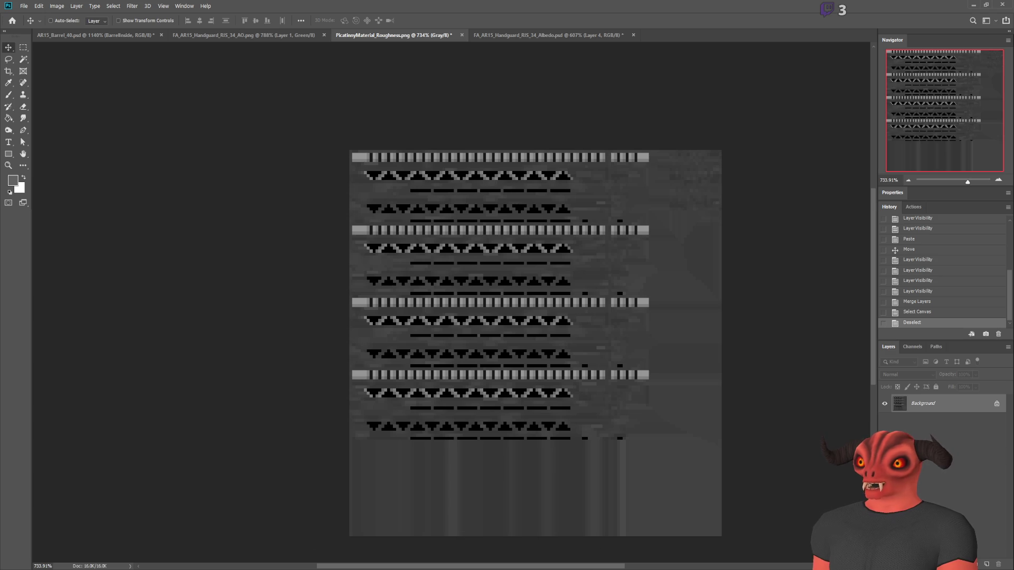
key("alt+Tab")
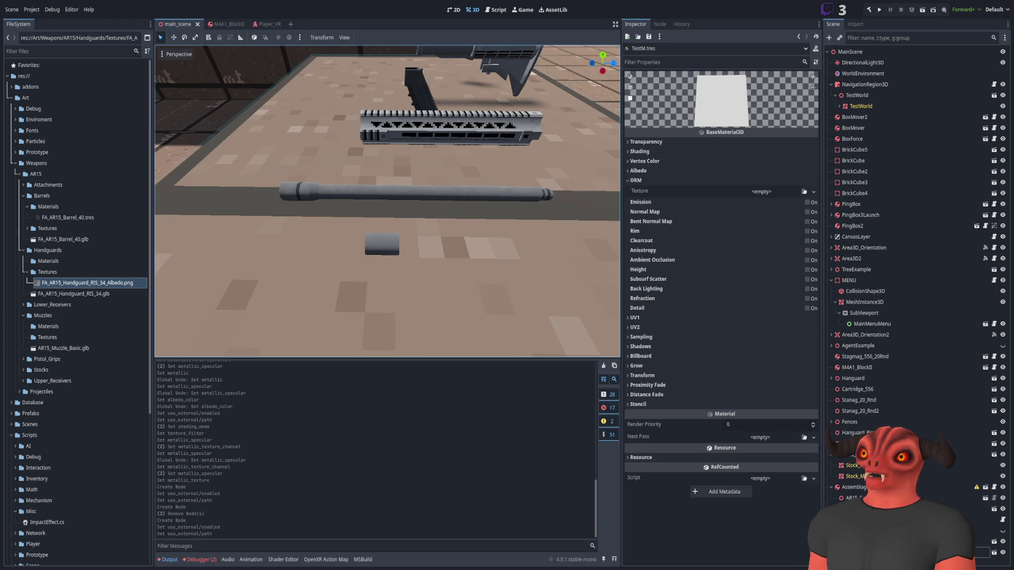
Inspect the handguard in Godot, then return to the Roughness document and select the whole image.
key("alt+Tab")
key("alt+Tab")
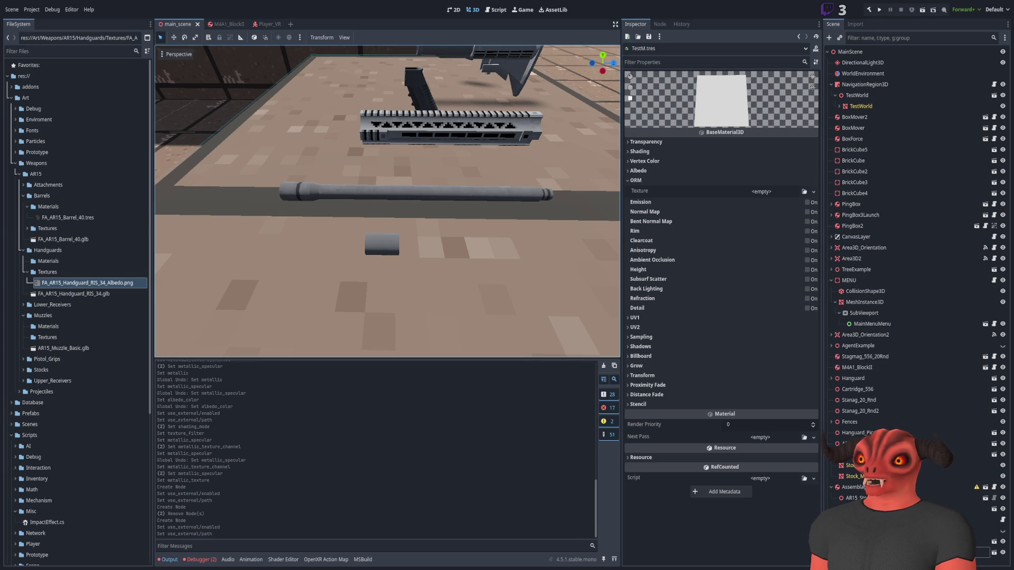
key("alt+Tab")
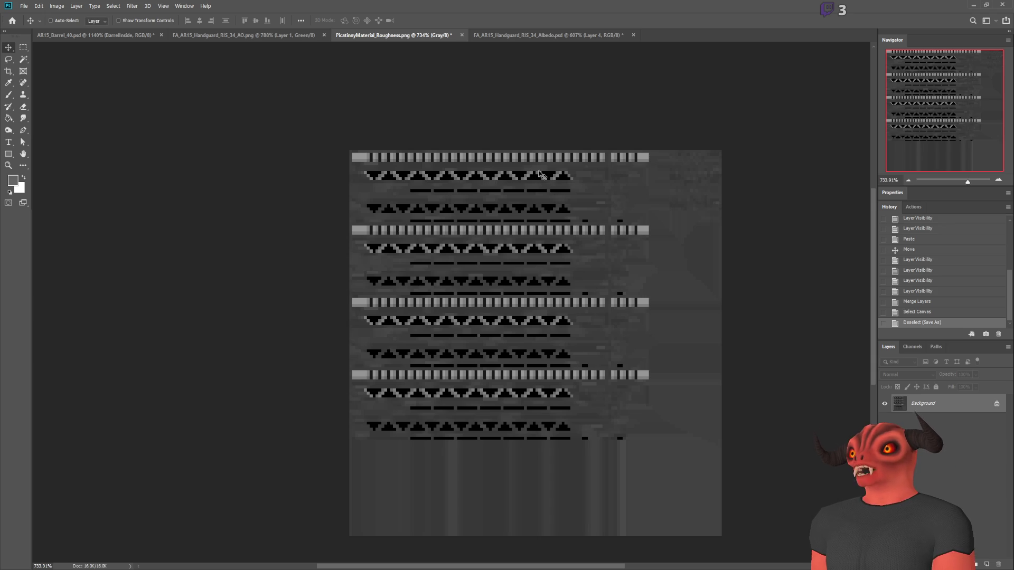
key("ctrl+a")
Paste the roughness map into the handguard AO texture's Green channel and deselect.
left_click(568, 33)
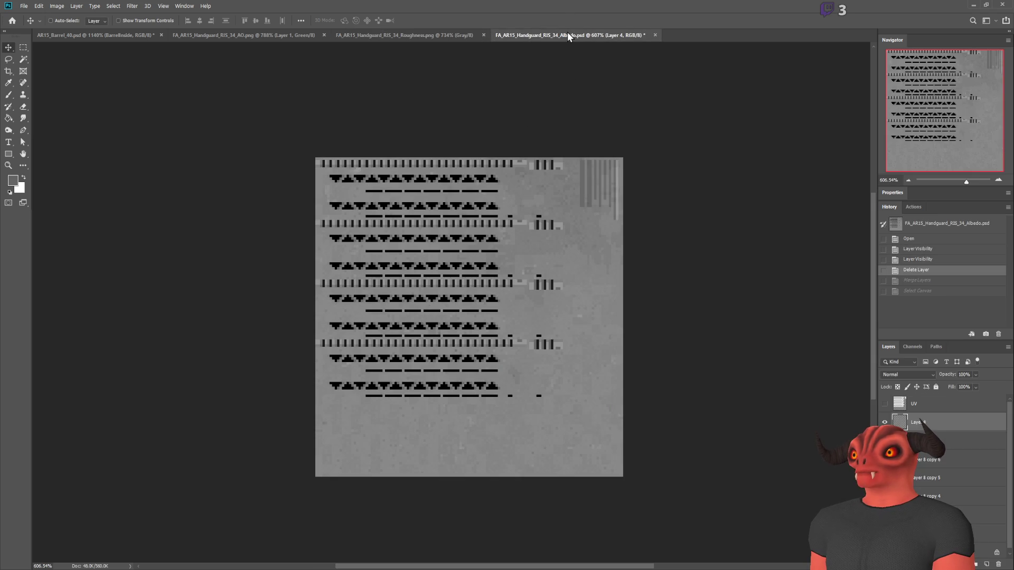
left_click(255, 38)
left_click(913, 346)
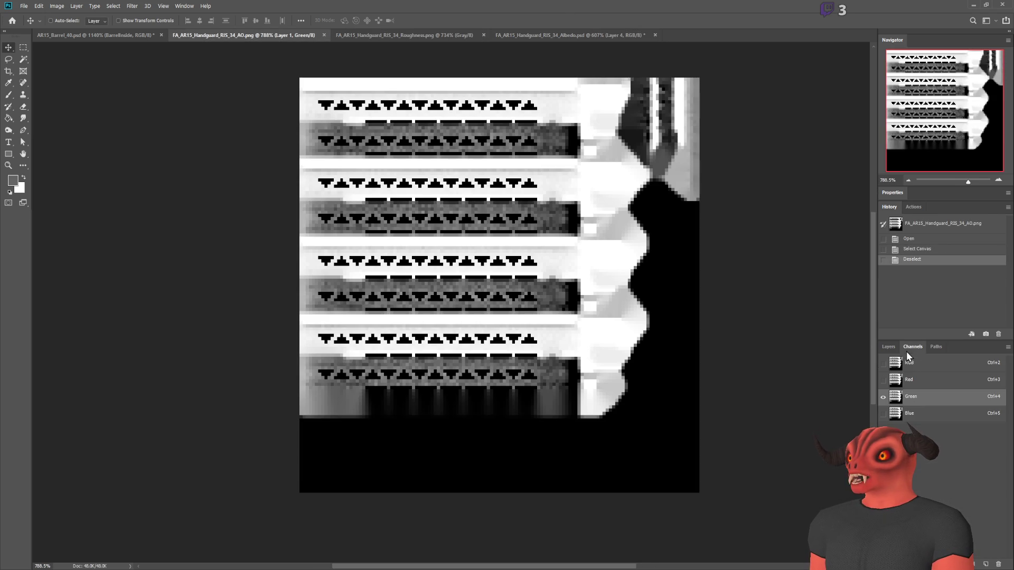
left_click(921, 386)
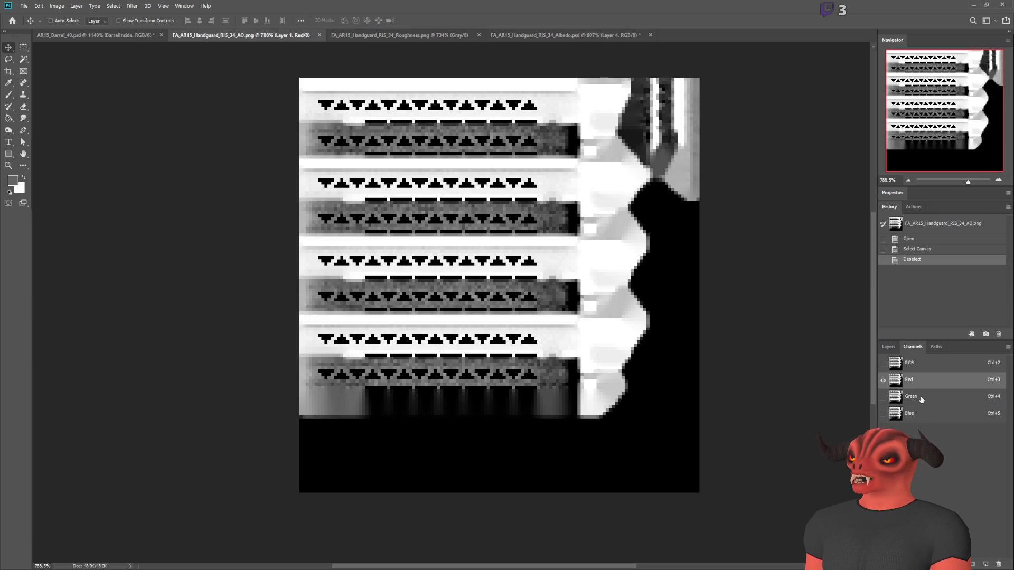
left_click(921, 397)
key("ctrl+v")
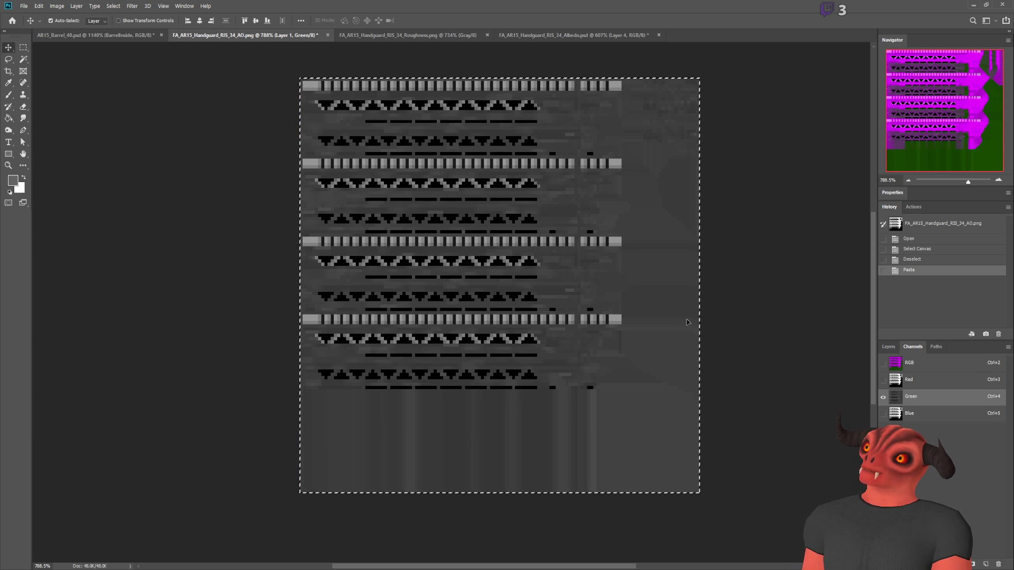
key("ctrl+d")
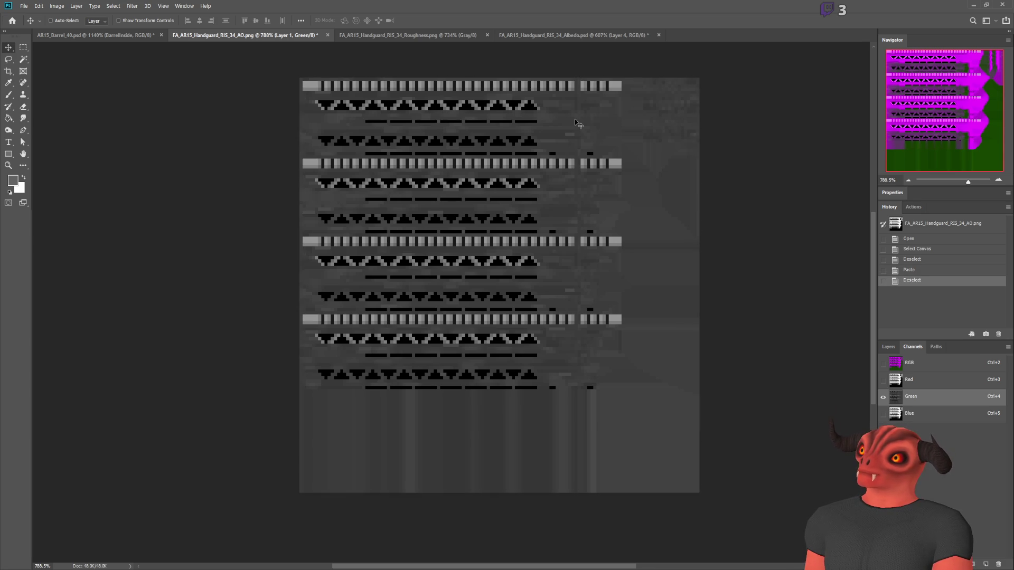
Close the finished Roughness document and switch over to the Godot editor.
left_click(412, 35)
left_click(487, 35)
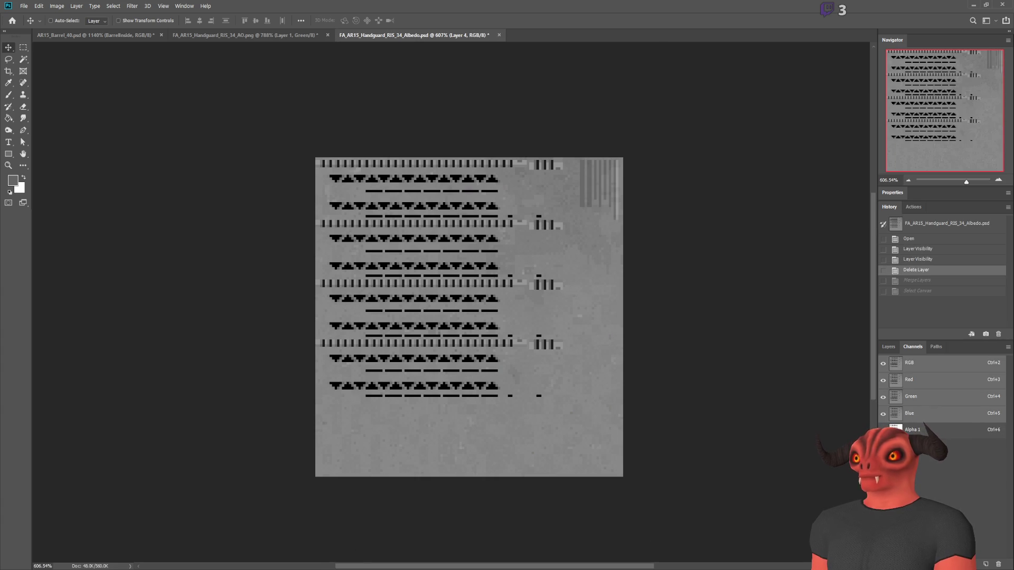
key("alt+Tab")
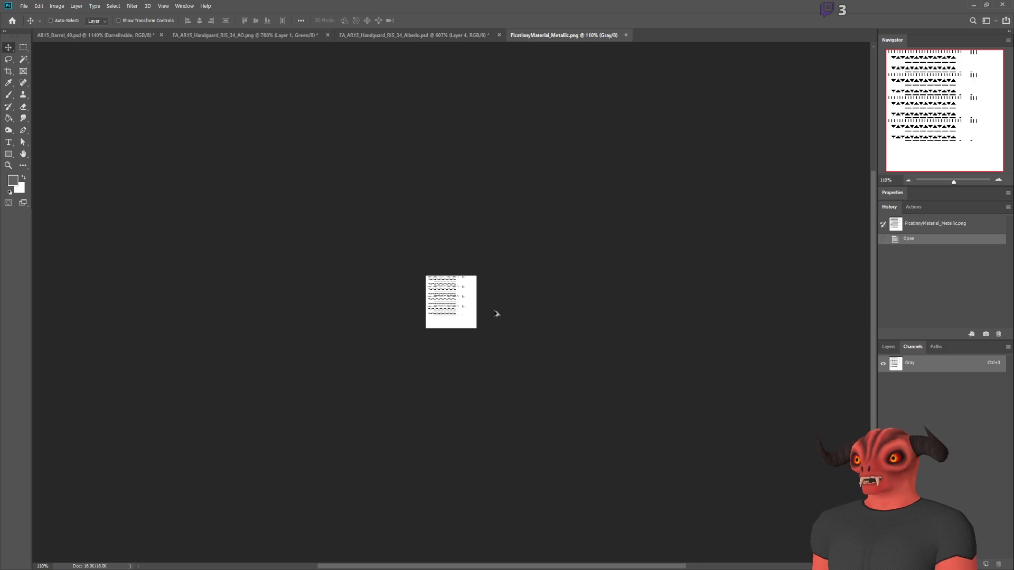
Select all of the metallic map and paste it into the AO texture's Blue channel.
scroll(497, 314, "up", 5)
key("ctrl+a")
left_click(193, 36)
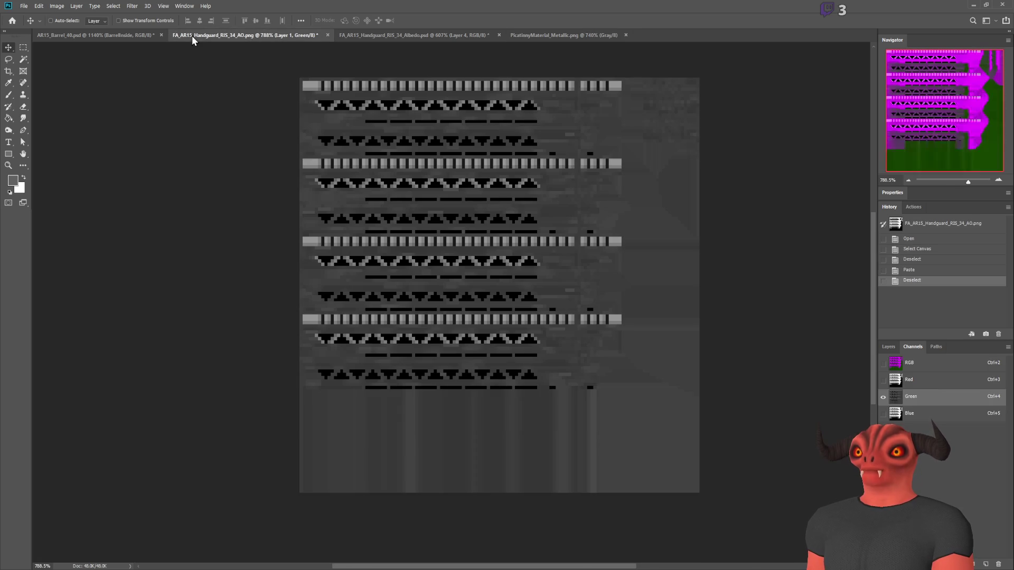
left_click(925, 414)
key("ctrl+v")
View the combined RGB ORM image, clear the selection, and hide Photoshop to reveal Godot.
left_click(883, 363)
scroll(412, 272, "down", 3)
scroll(380, 222, "up", 3)
key("m")
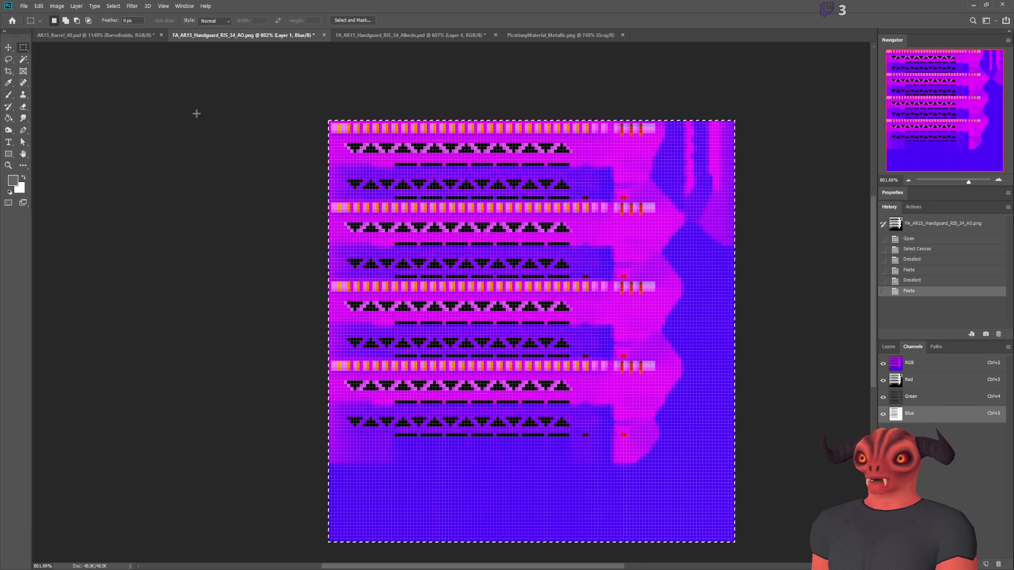
scroll(496, 231, "down", 2)
scroll(594, 289, "up", 2)
key("ctrl+d")
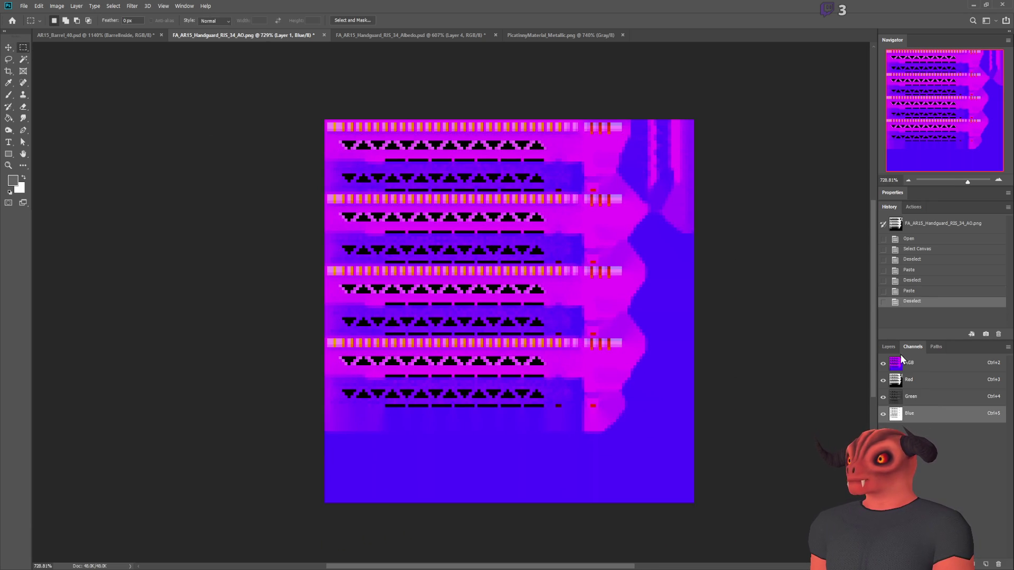
left_click(889, 346)
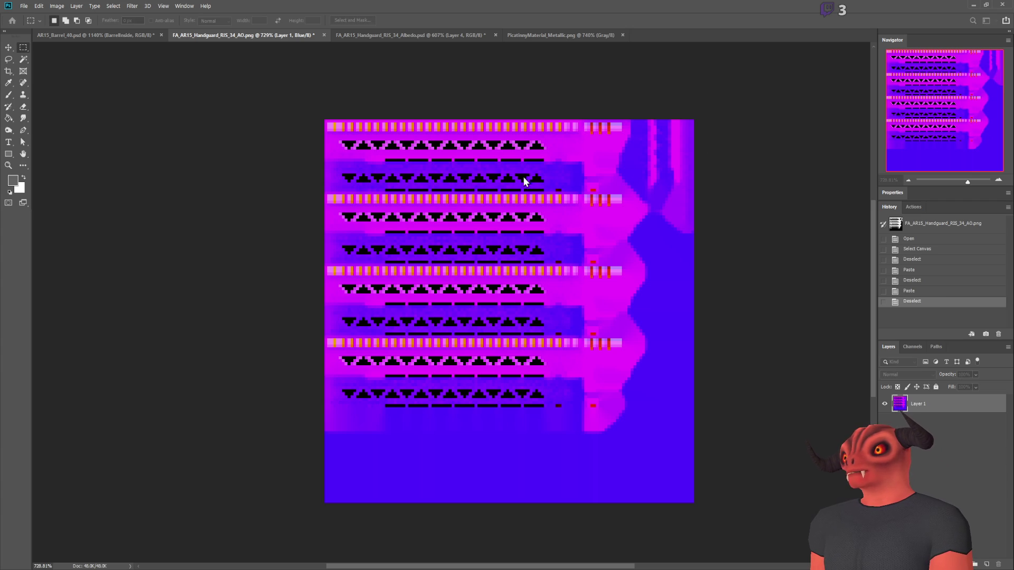
left_click(973, 5)
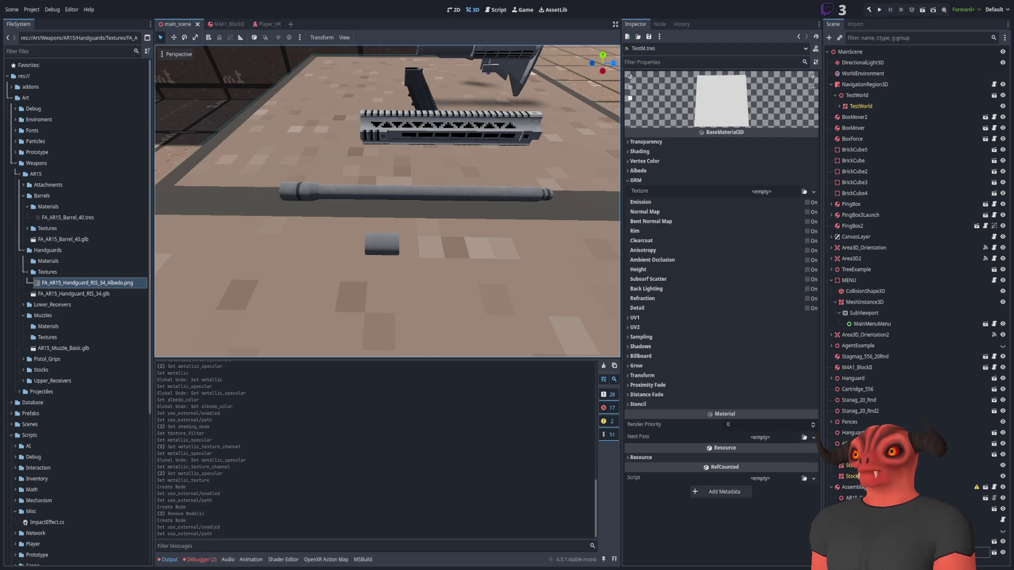
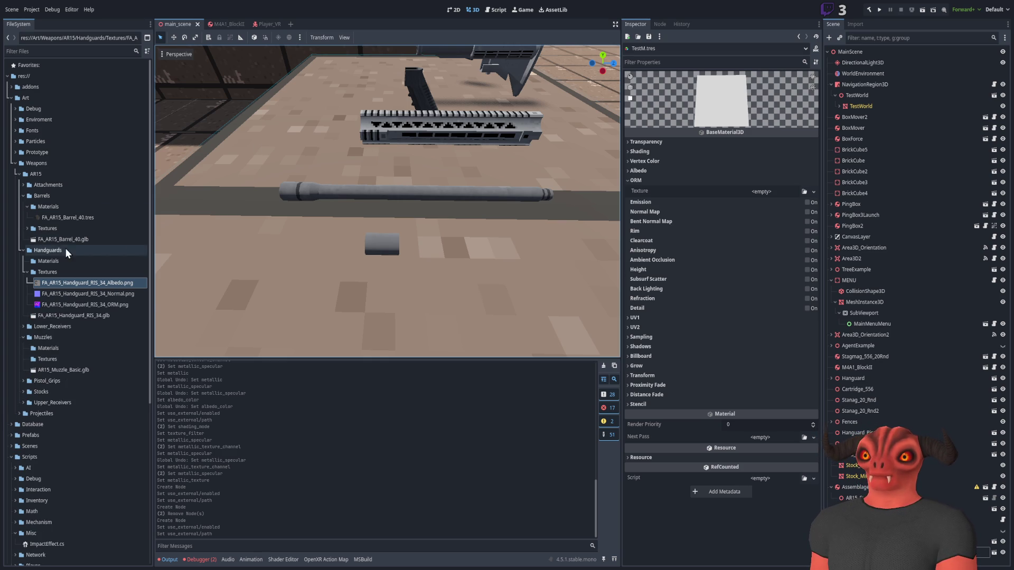
Delete PicatinnyMaterial_Base_color.png and place FA_AR15_Handguard_RIS_34.glb into main_scene.
left_click(53, 260)
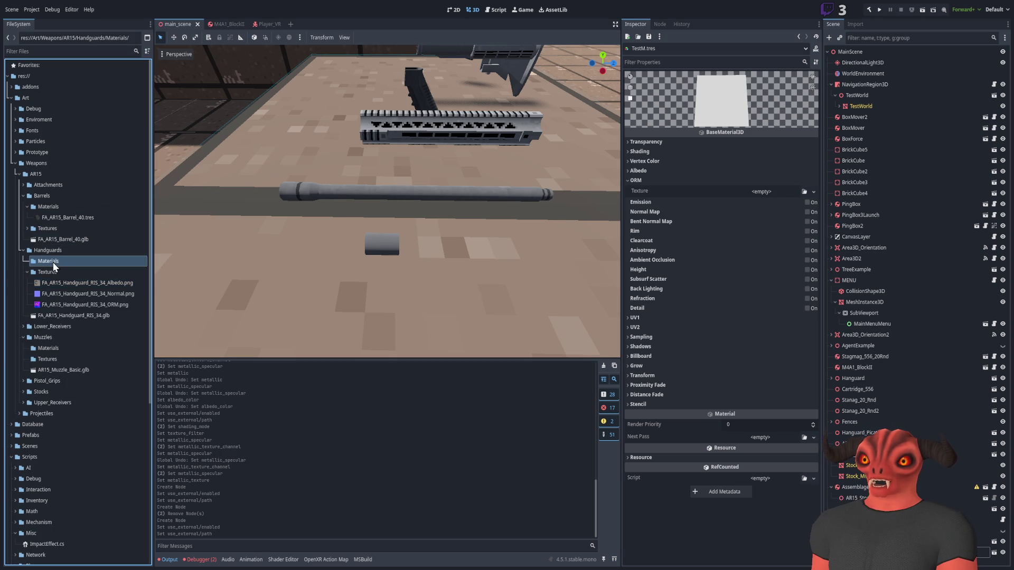
left_click(62, 315)
mouse_move(258, 189)
left_mouse_down()
mouse_move(502, 297)
mouse_move(304, 364)
left_mouse_up()
left_click(128, 318)
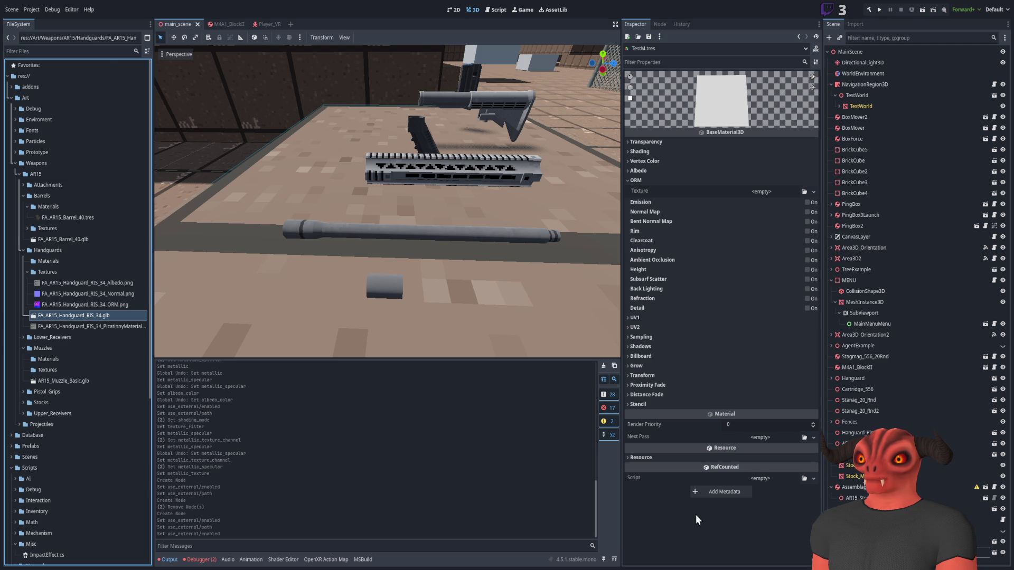
left_click(651, 528)
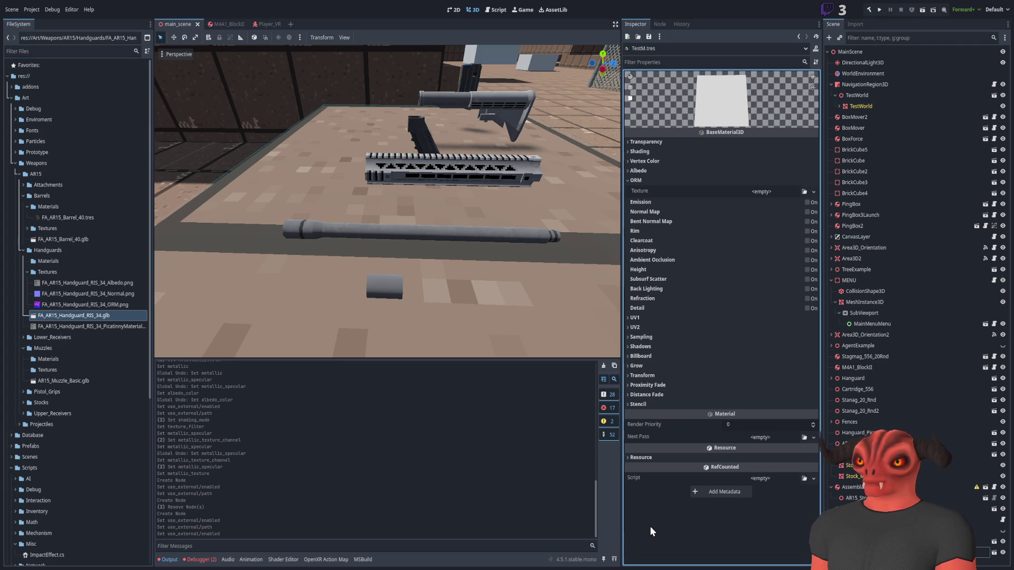
mouse_move(153, 324)
left_mouse_down()
mouse_move(222, 320)
mouse_move(172, 321)
mouse_move(200, 322)
left_mouse_up()
left_click(104, 324)
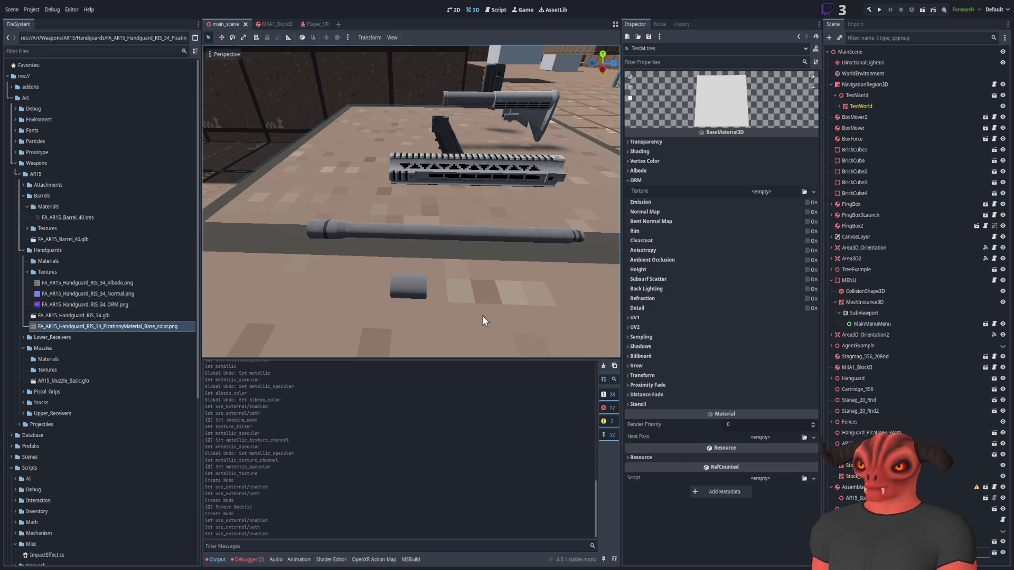
left_click(139, 316)
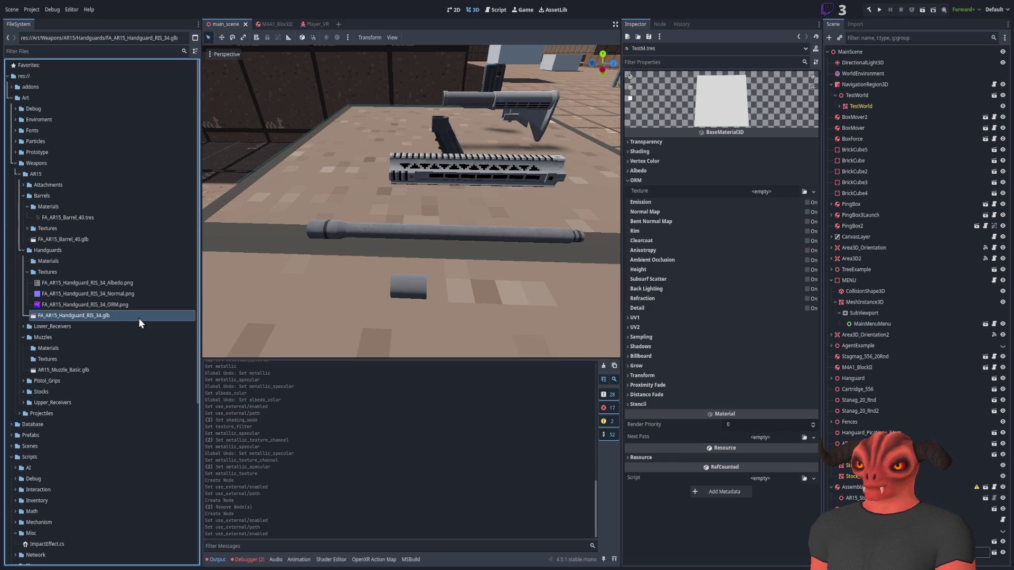
scroll(346, 254, "up", 5)
mouse_move(77, 316)
left_mouse_down()
mouse_move(326, 261)
mouse_move(414, 259)
left_mouse_up()
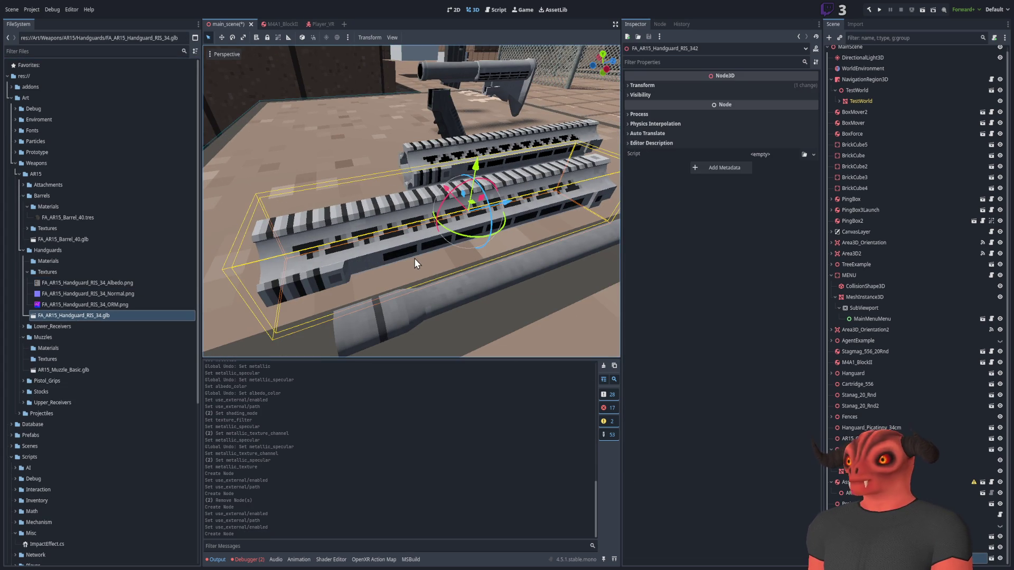
Delete the handguard instance, remove the reappeared Picatinny png, and re-add the handguard .glb.
key("Delete")
left_click(131, 316)
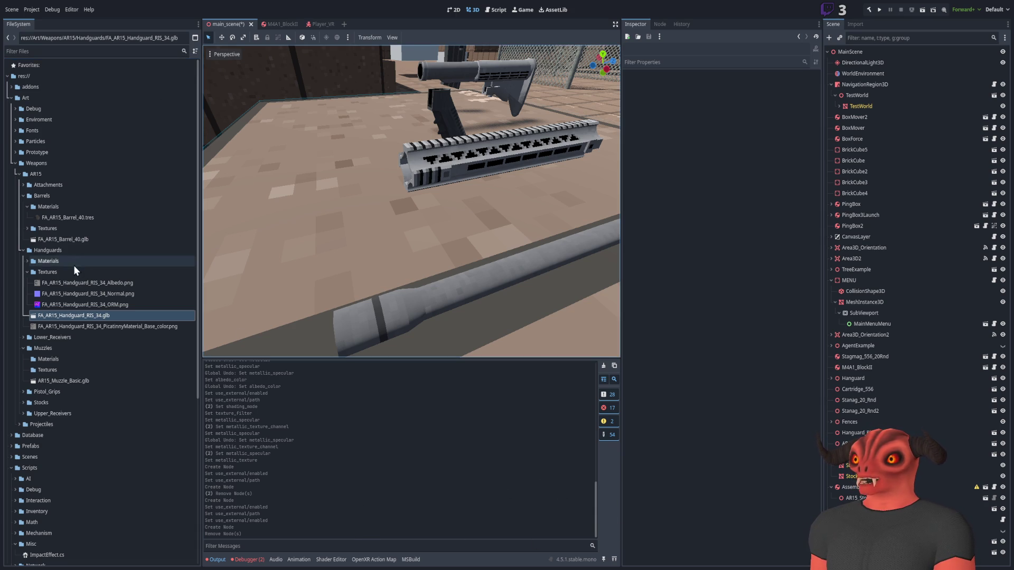
left_click(66, 326)
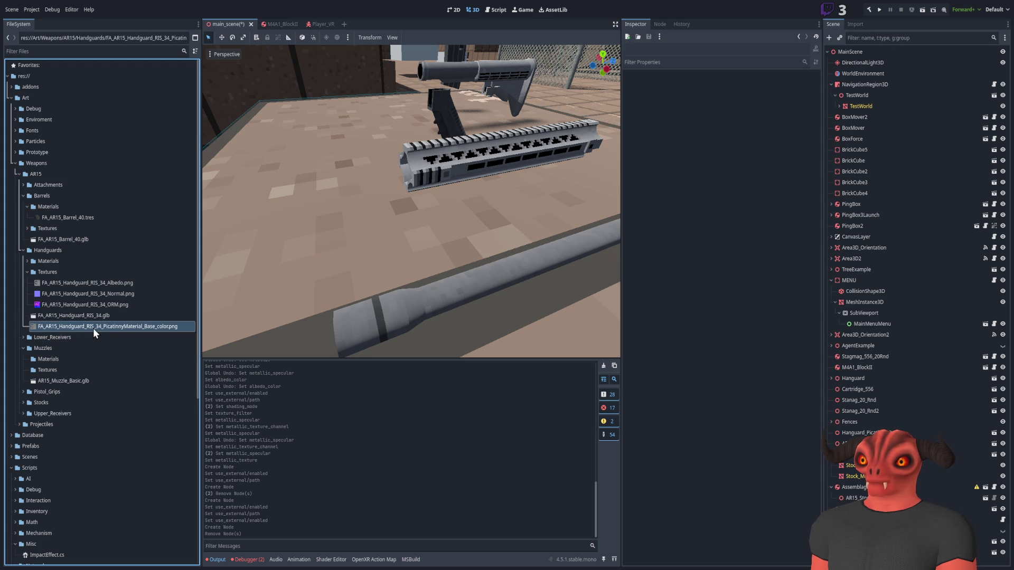
left_click_drag(88, 319, 453, 267)
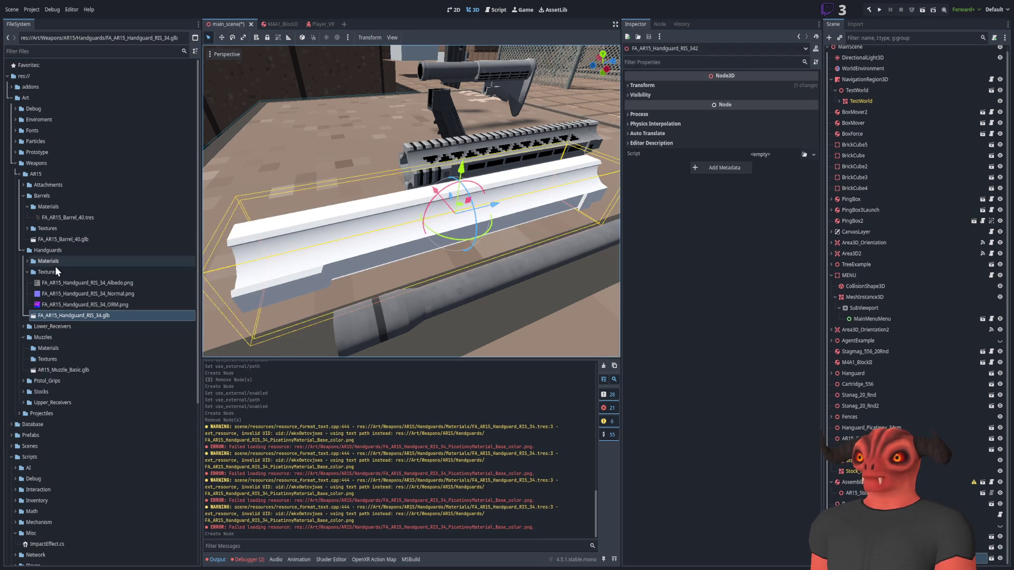
left_click(28, 263)
Open the FA_AR15_Handguard_RIS_34.tres material from Handguards/Materials in the Inspector.
left_click(27, 261)
left_click(66, 270)
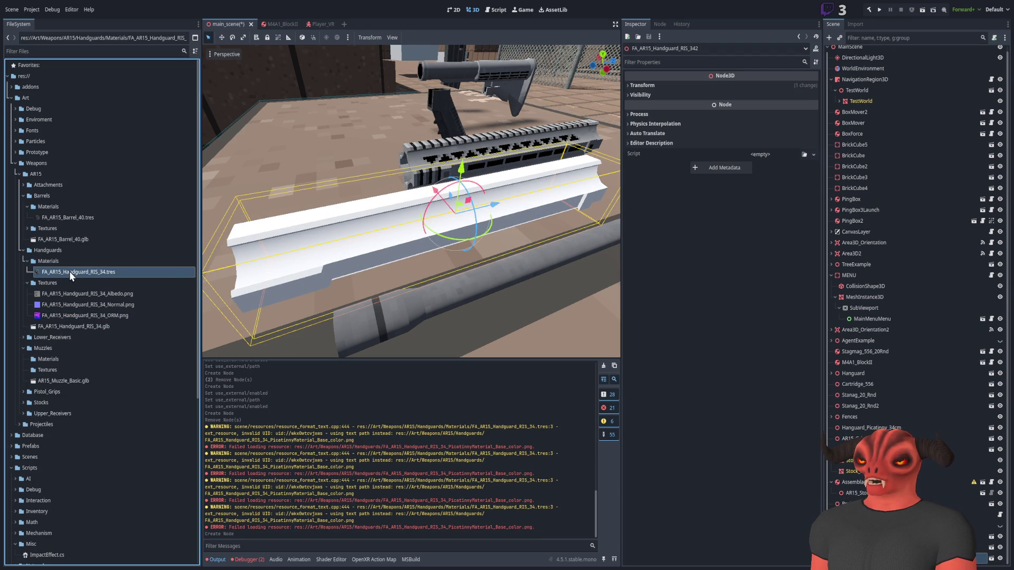
double_click(96, 270)
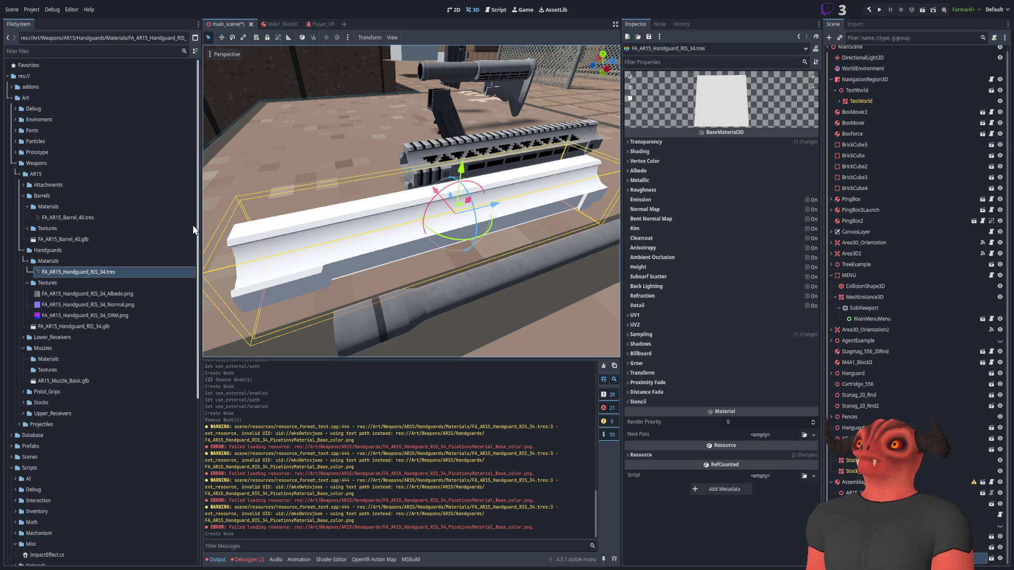
left_click(81, 272)
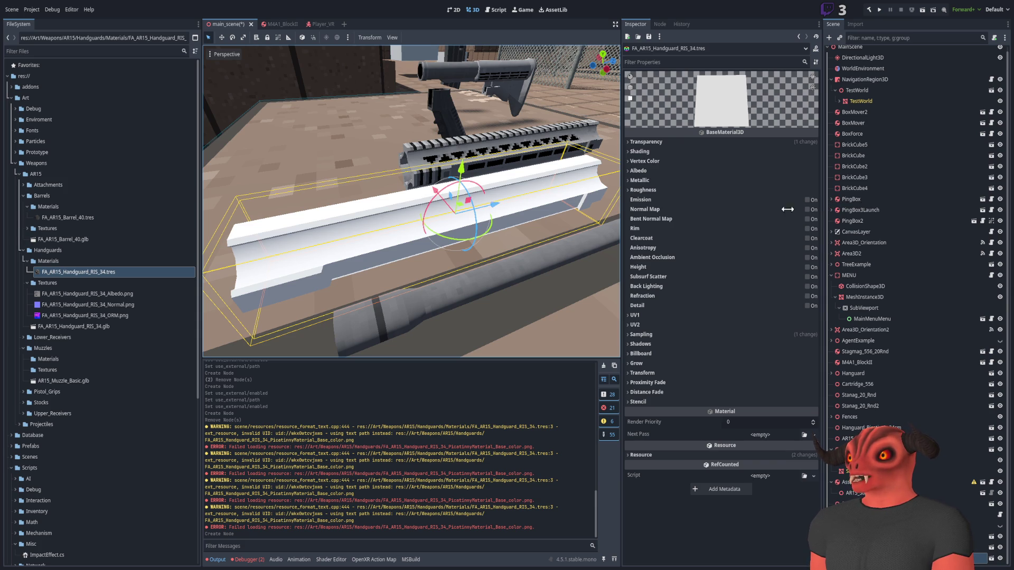
Move to the handguard mesh in Blender's Edit Mode.
left_click(119, 327)
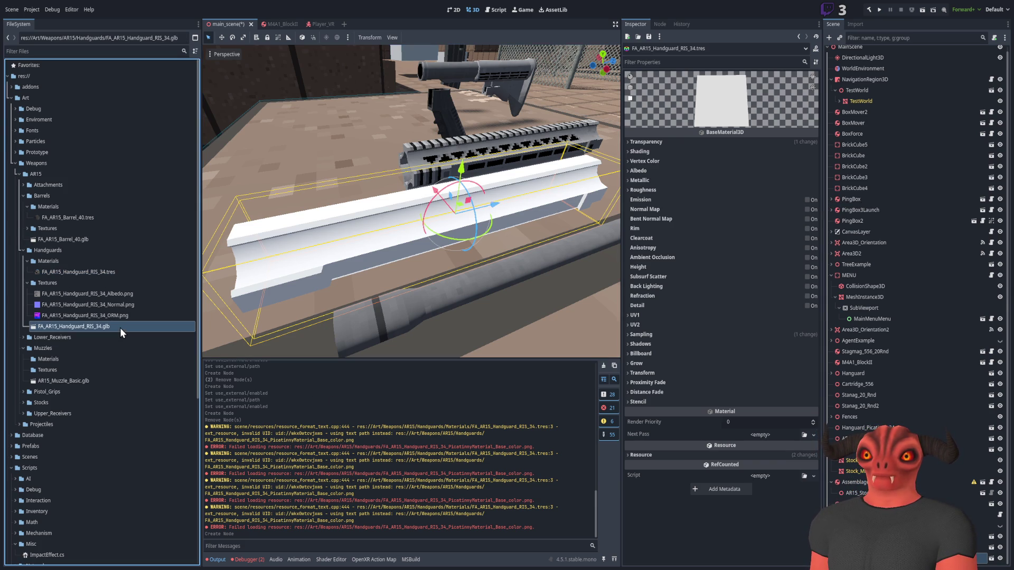
key("alt+Tab")
key("Tab")
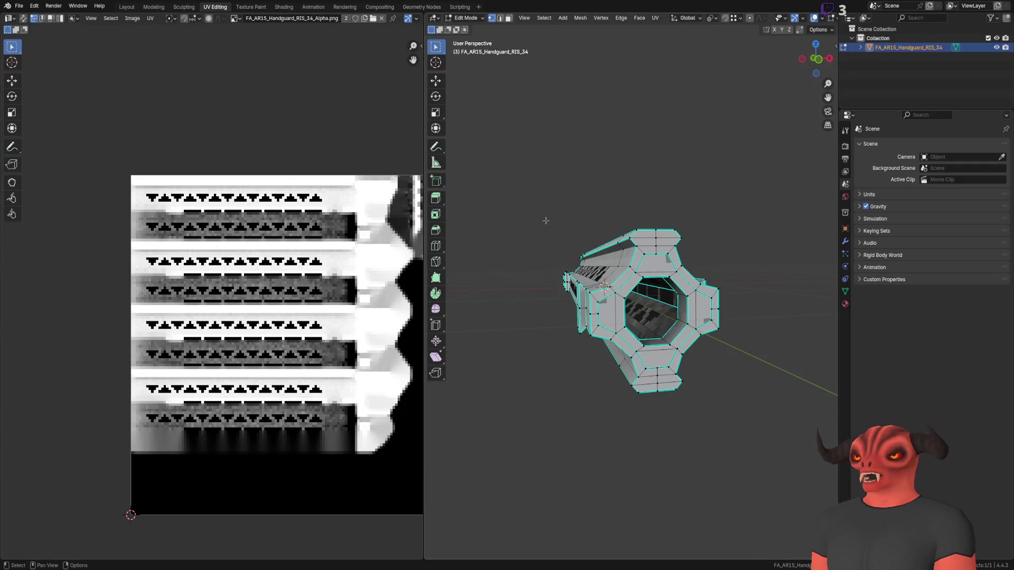
Reload the recent handguard file in Blender, discarding unsaved changes.
left_click(19, 6)
mouse_move(47, 34)
left_click(143, 36)
left_click(523, 300)
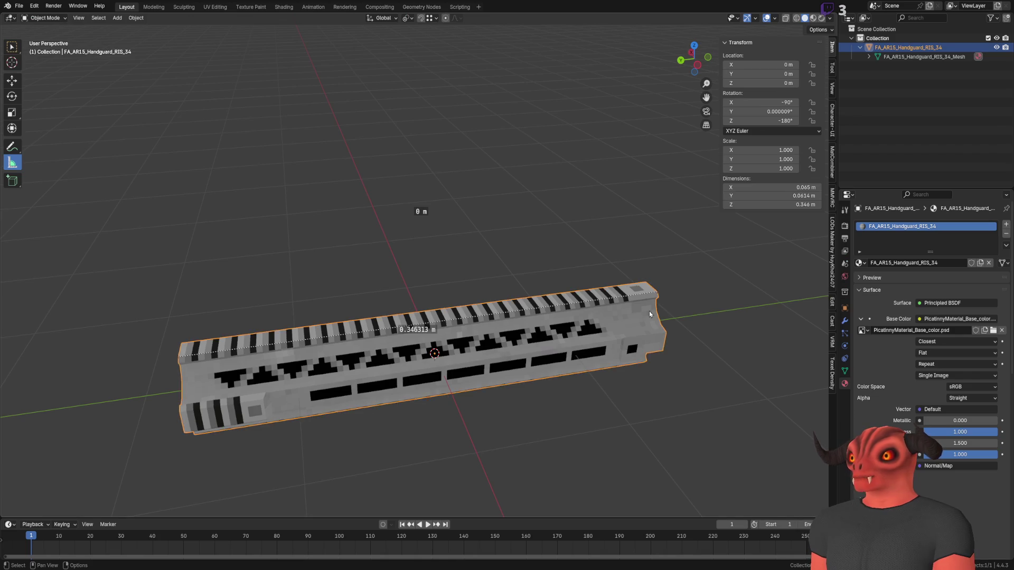
scroll(655, 285, "up", 5)
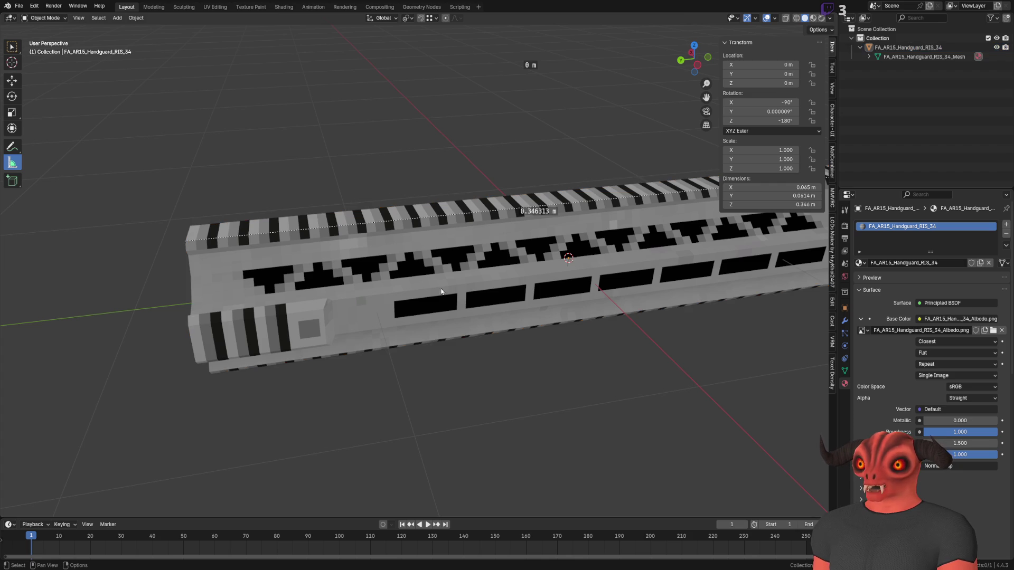
Purge unused data, removing 2 data-blocks: an image and a node tree.
left_click(18, 6)
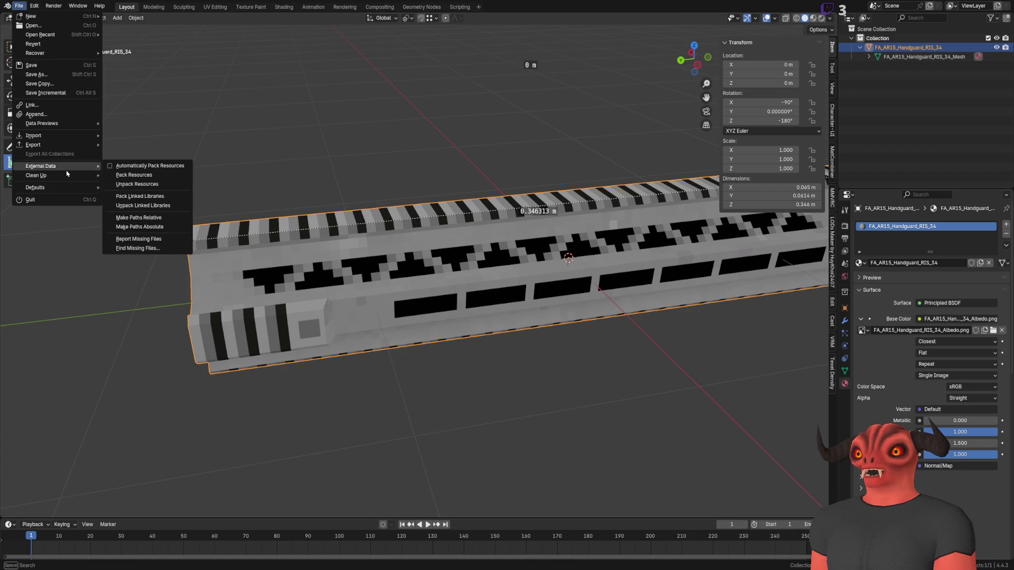
mouse_move(63, 176)
left_click(135, 175)
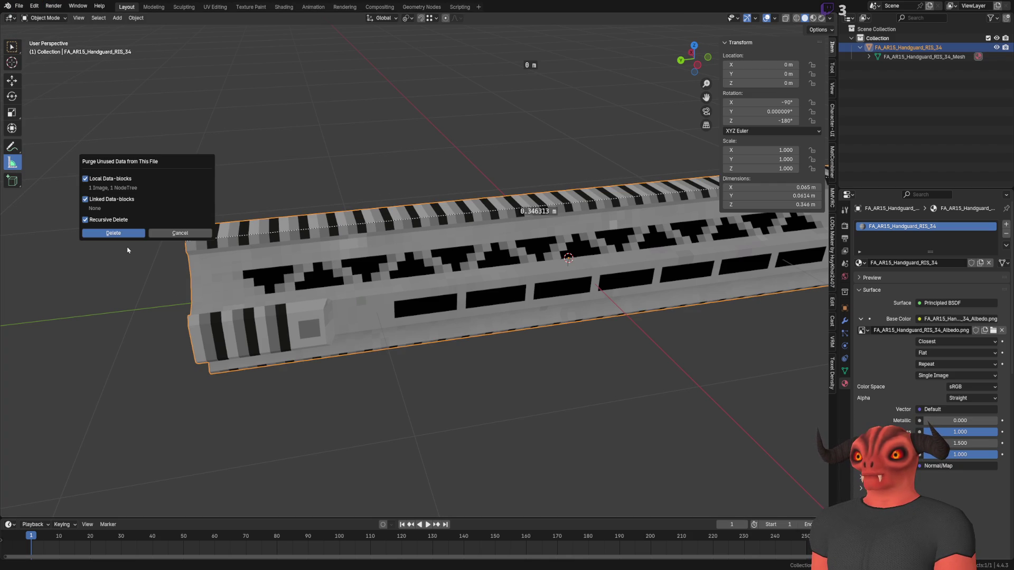
left_click(114, 233)
left_click(15, 5)
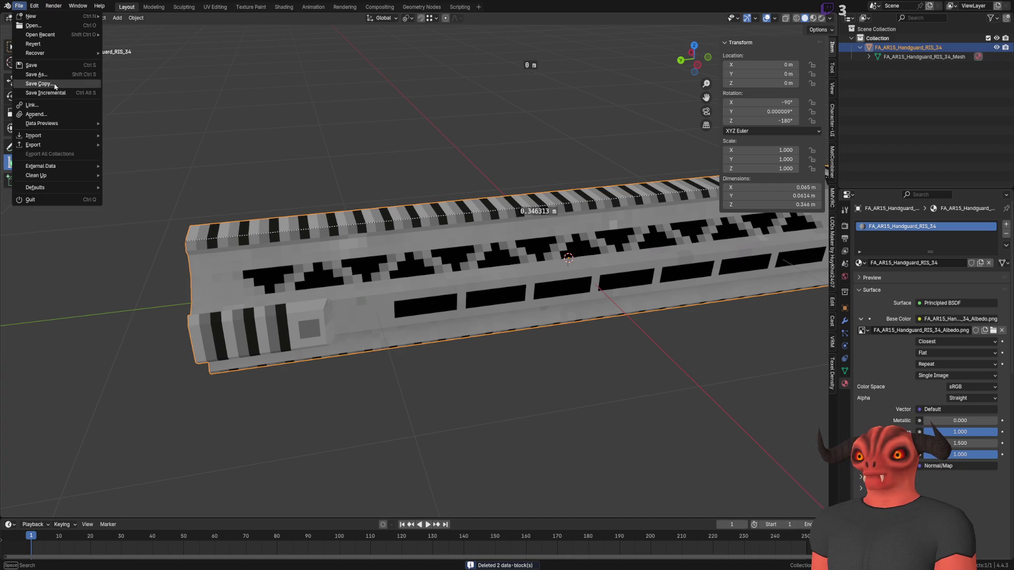
mouse_move(63, 146)
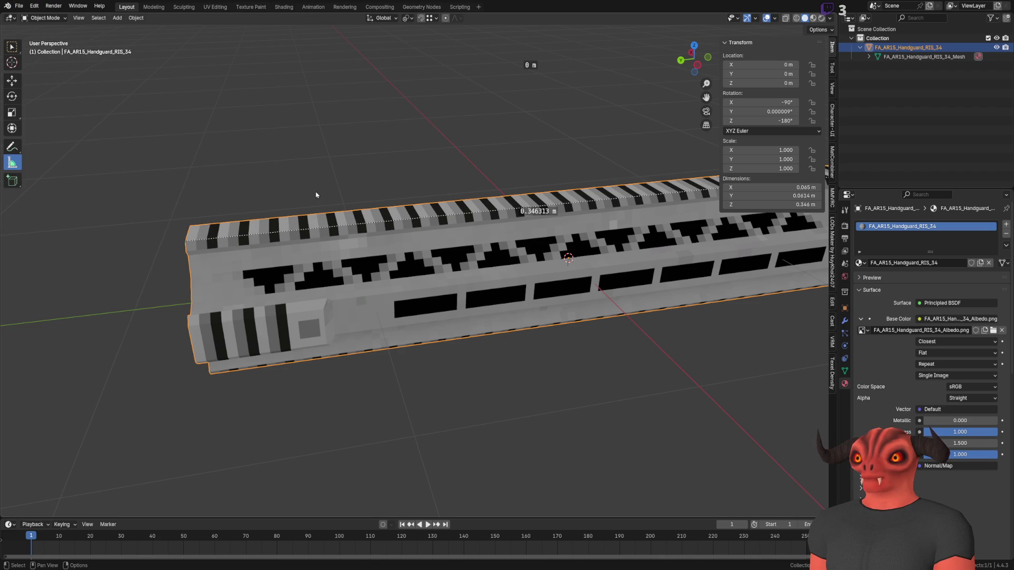
key("alt+Tab")
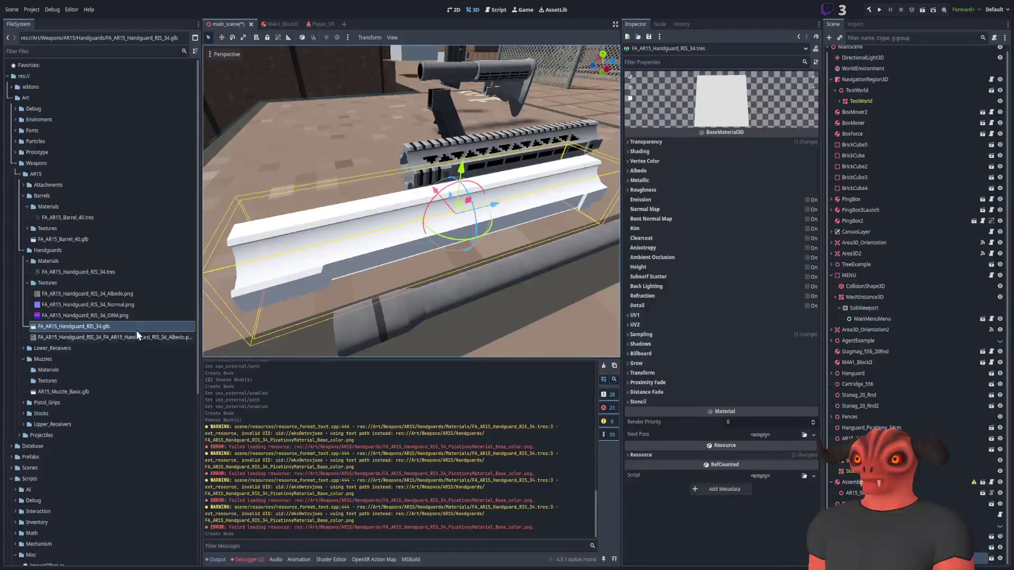
Re-export the handguard from Blender as glTF 2.0 over the existing .glb.
left_click(135, 340)
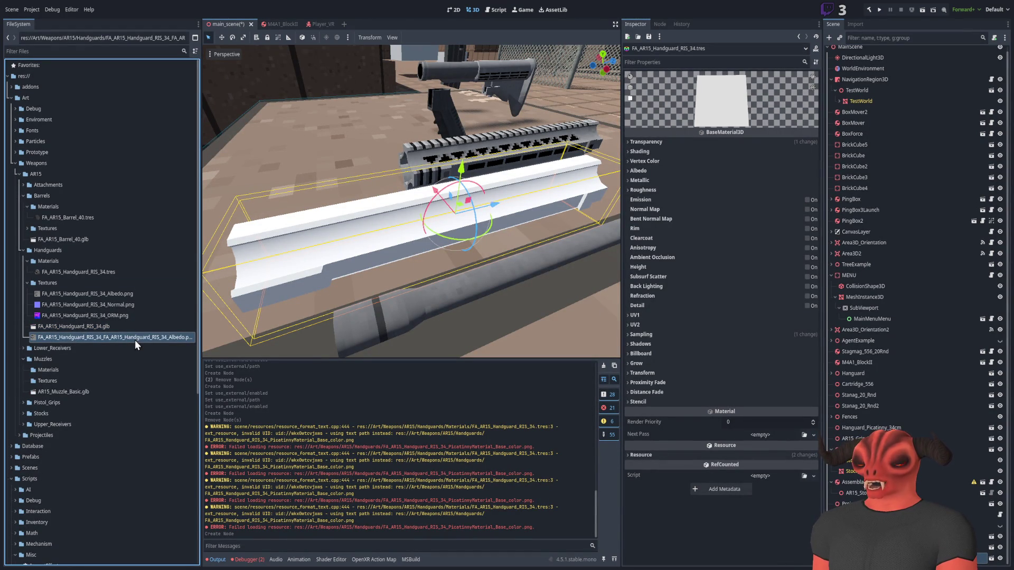
key("alt+Tab")
left_click(19, 6)
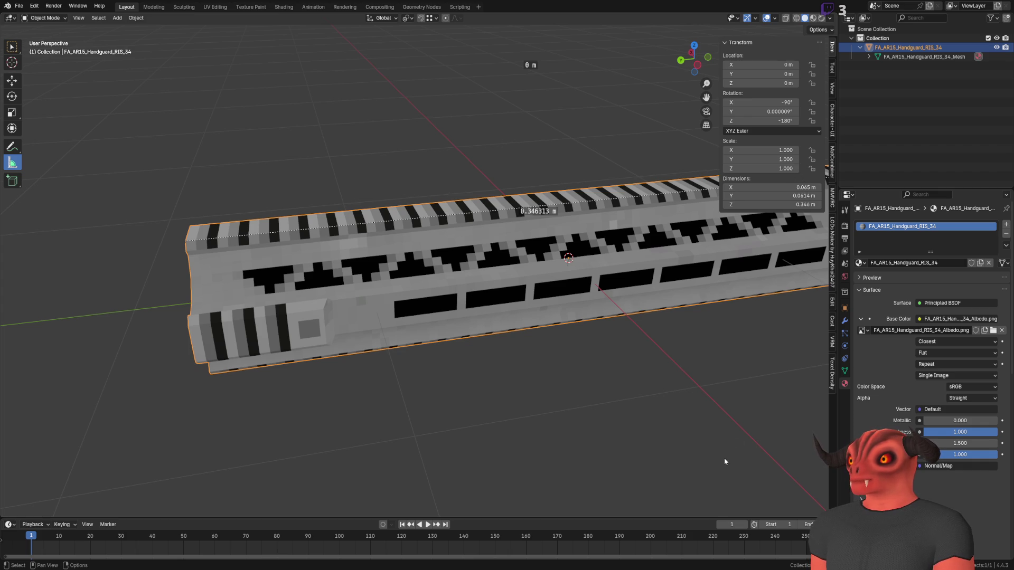
key("alt+Tab")
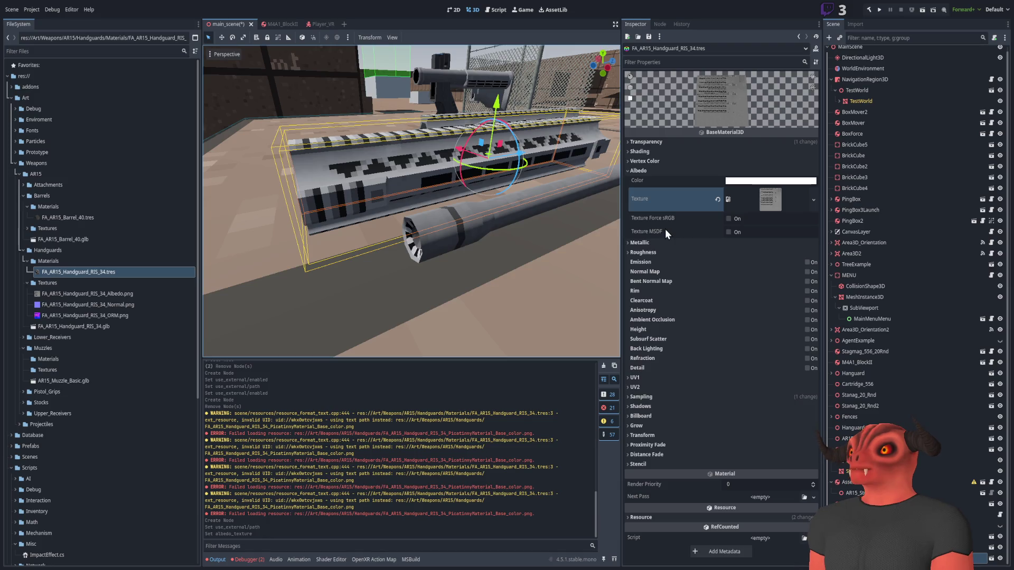
Inspect the handguard model and its FA_AR15_Handguard_RIS_34.tres material and resource path.
left_click(84, 273)
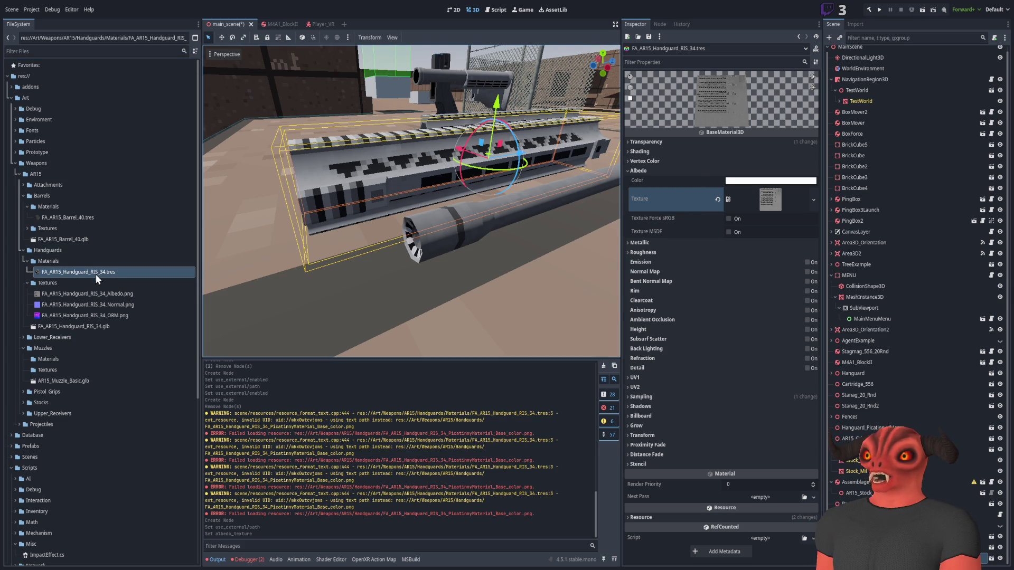
left_click(91, 327)
double_click(93, 323)
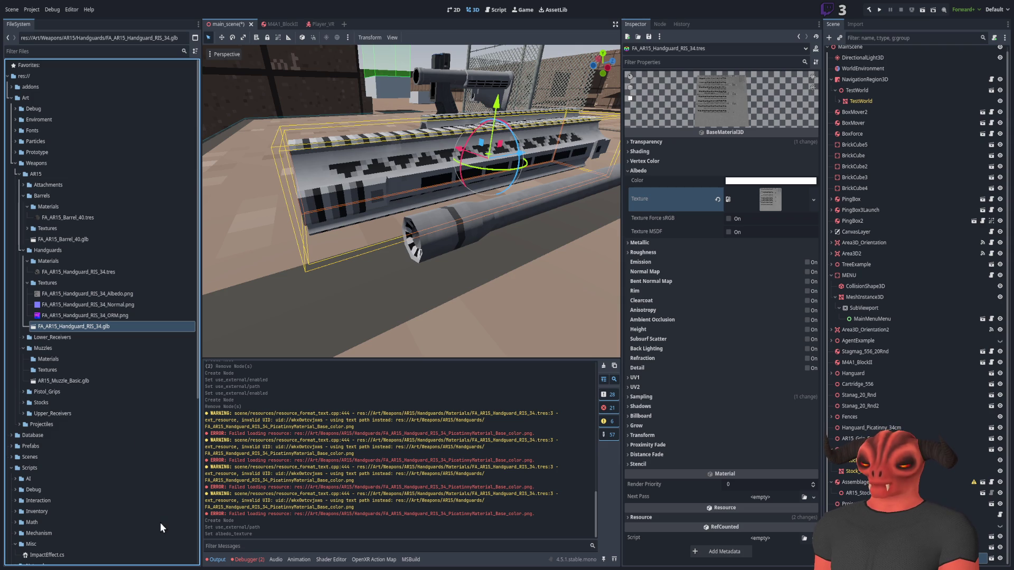
left_click(81, 273)
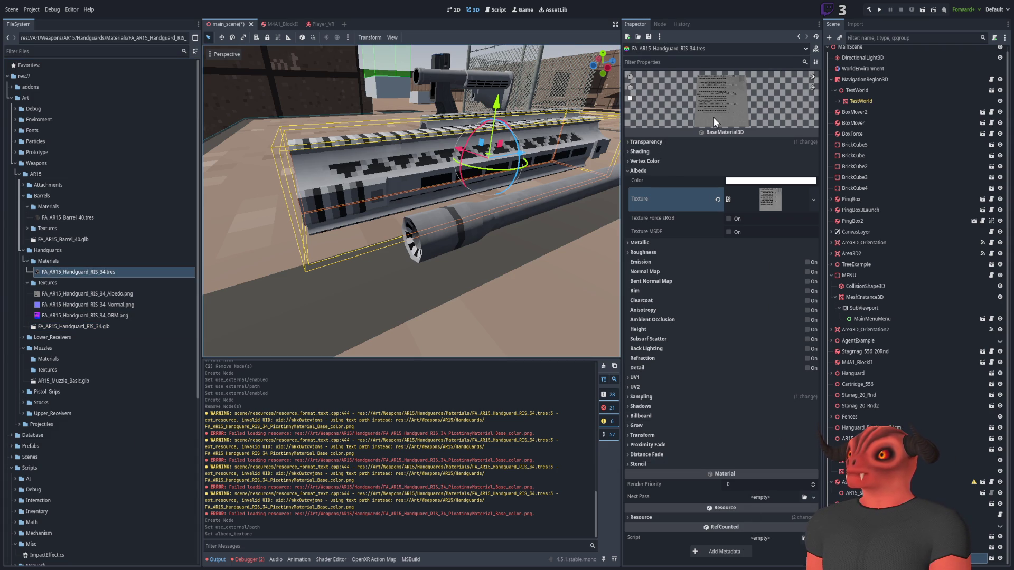
left_click_drag(736, 106, 820, 87)
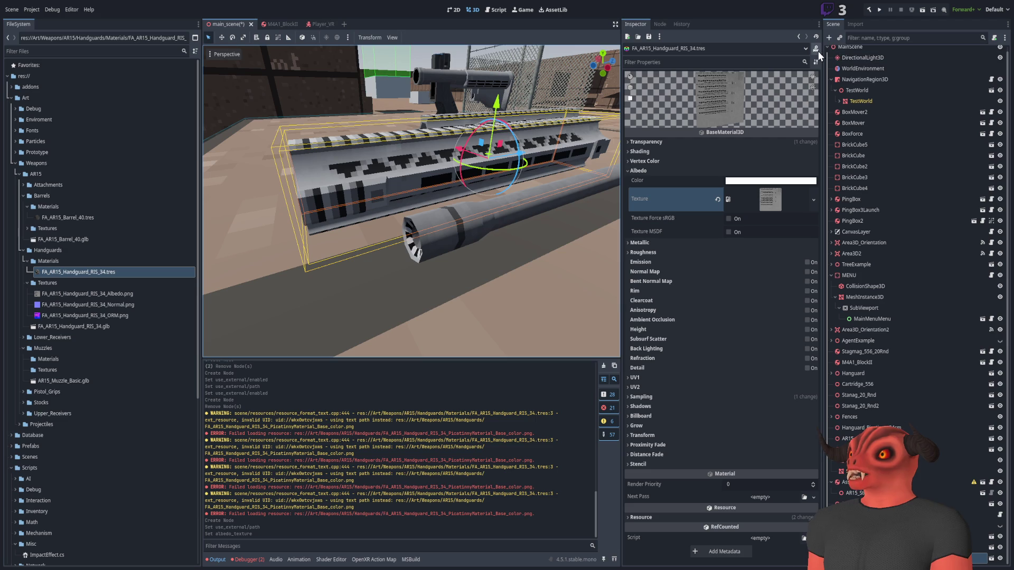
left_click(109, 272)
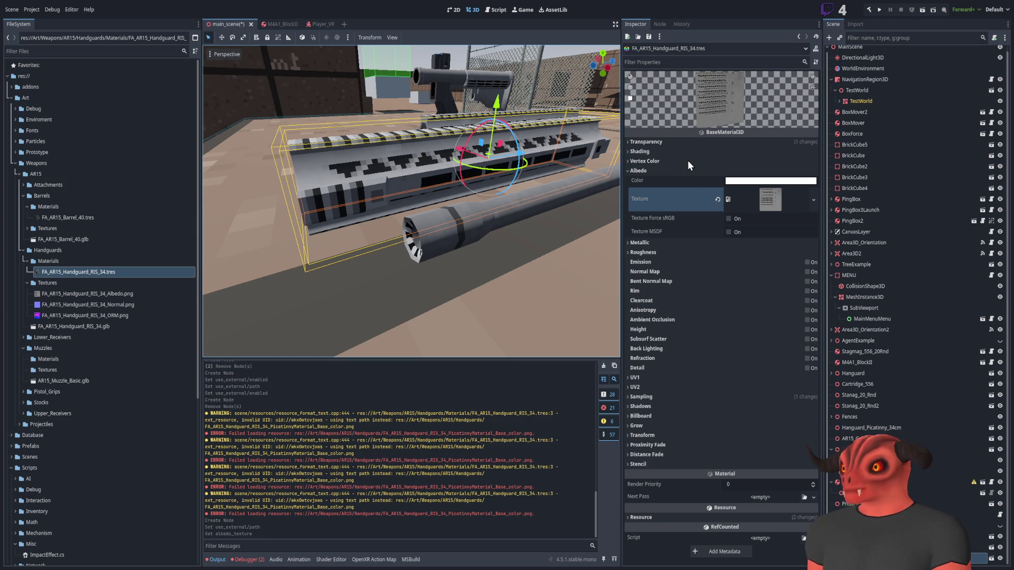
left_click(699, 517)
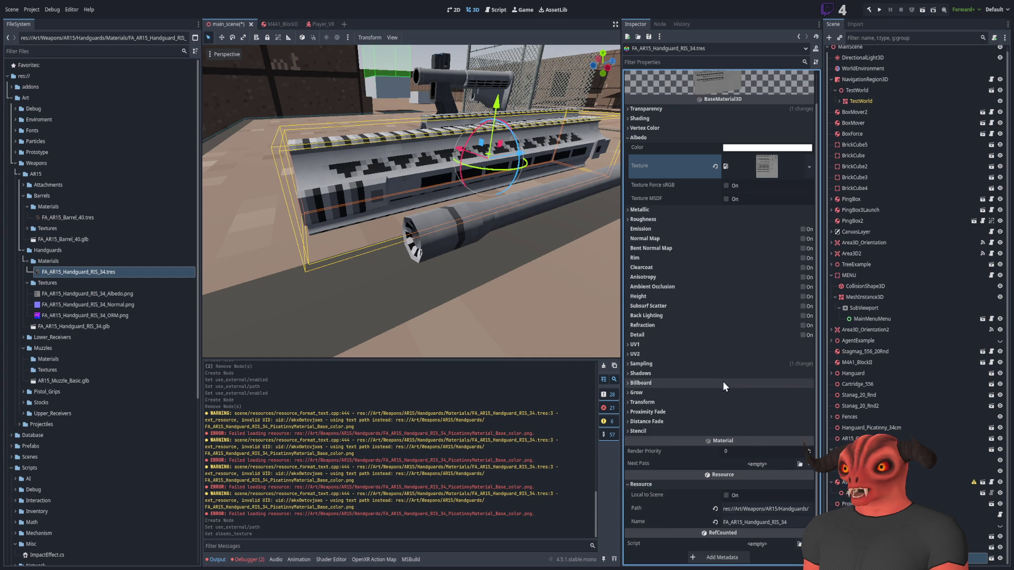
scroll(724, 169, "up", 2)
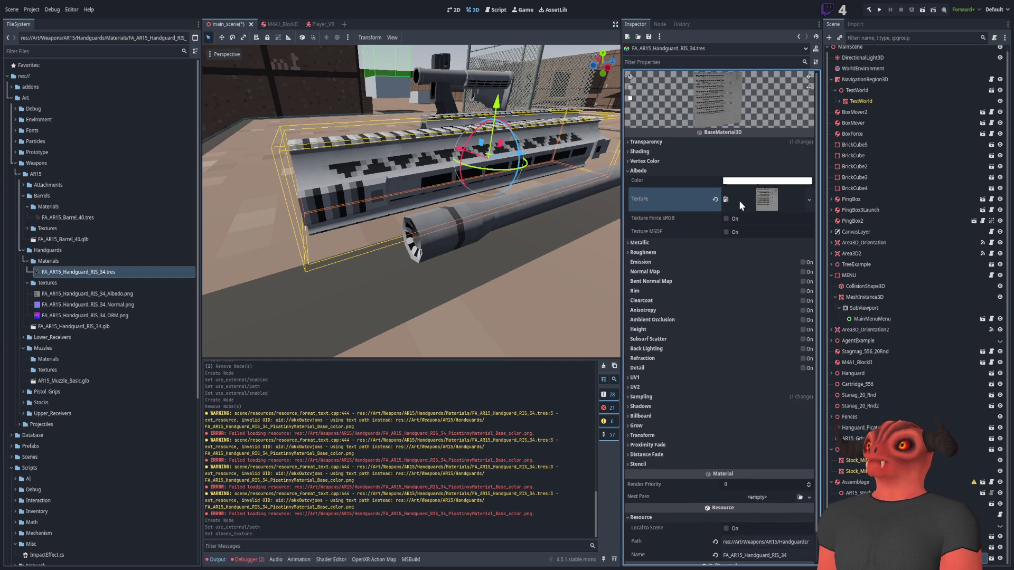
left_click(119, 261)
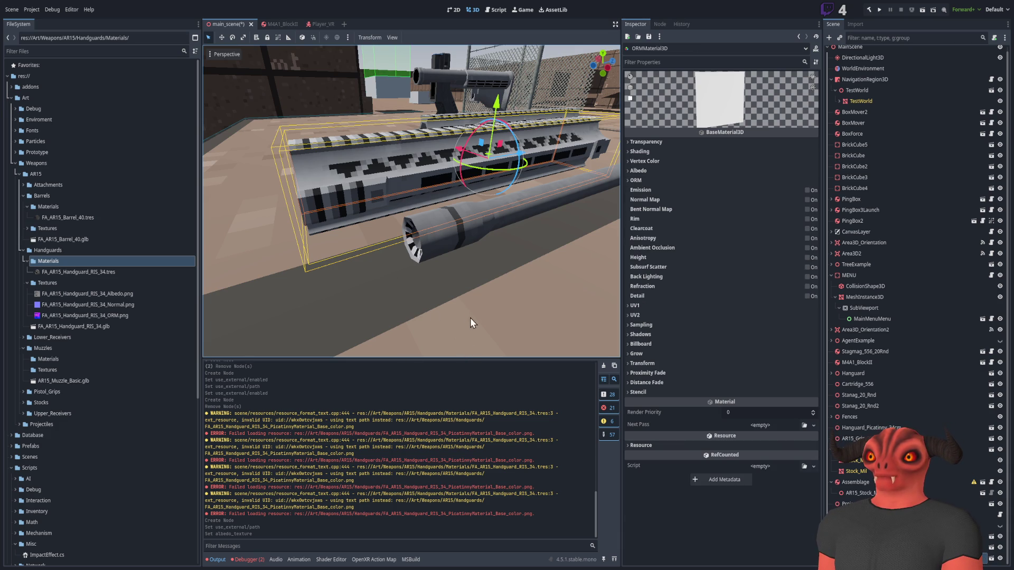
Assign the Albedo PNG to the handguard material's Albedo texture slot.
left_click(79, 272)
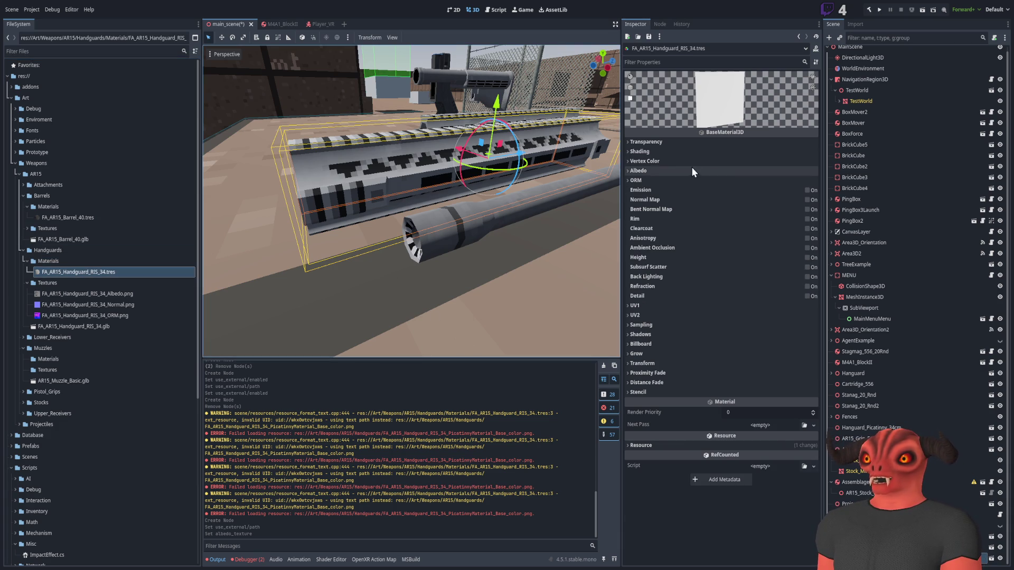
scroll(399, 208, "up", 3)
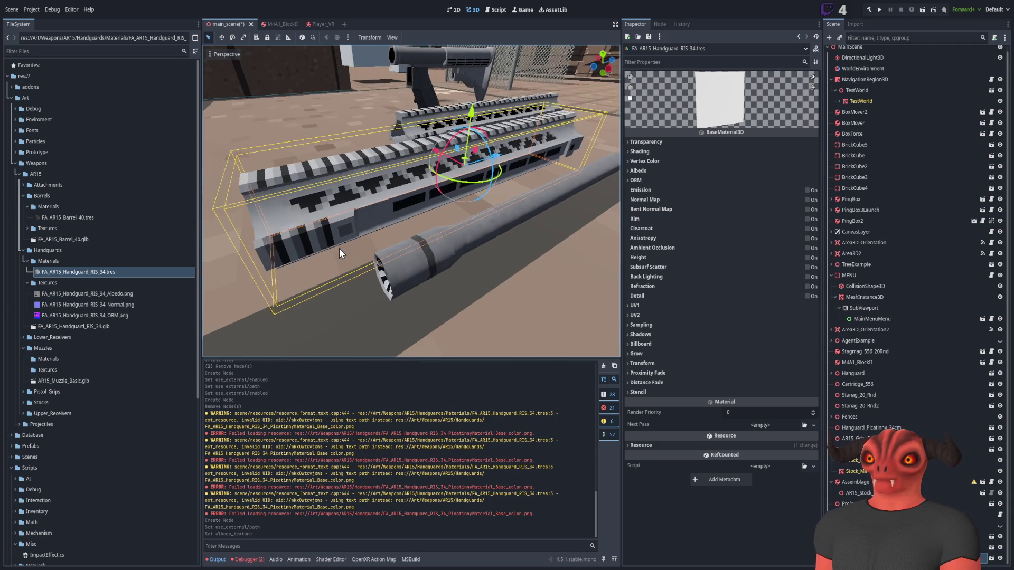
left_click(125, 327)
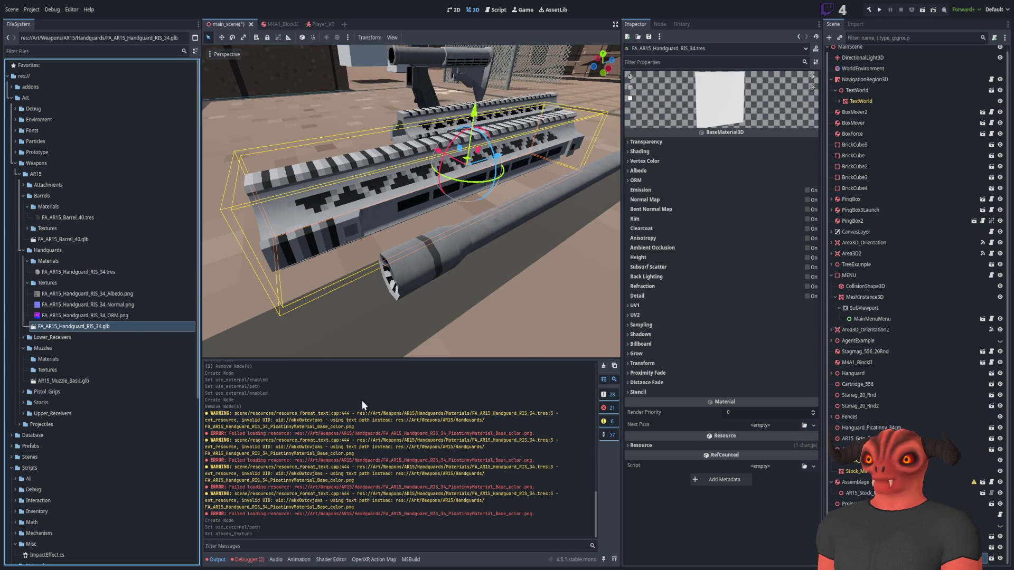
key("ctrl+z")
scroll(443, 312, "down", 2)
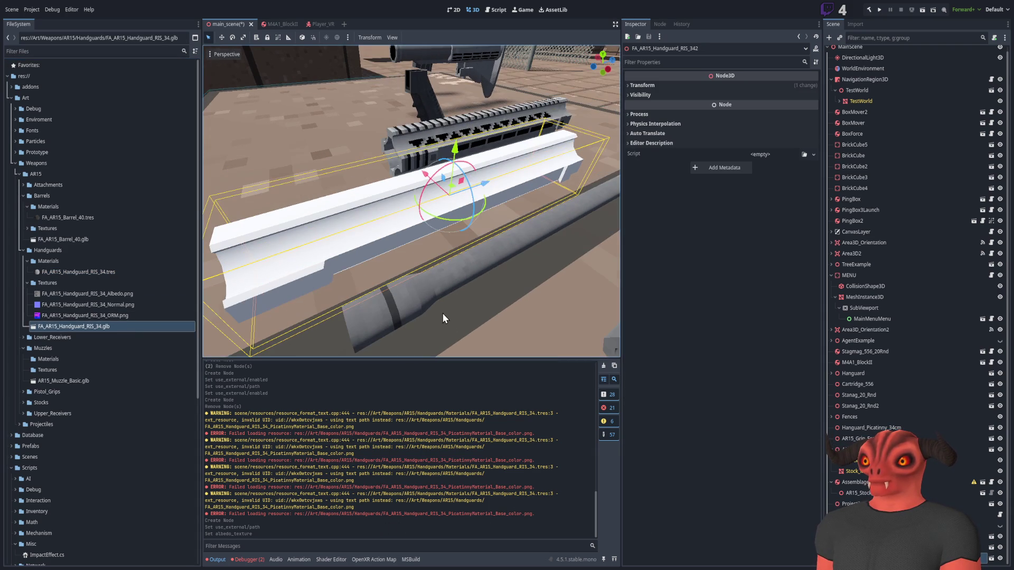
left_click(107, 273)
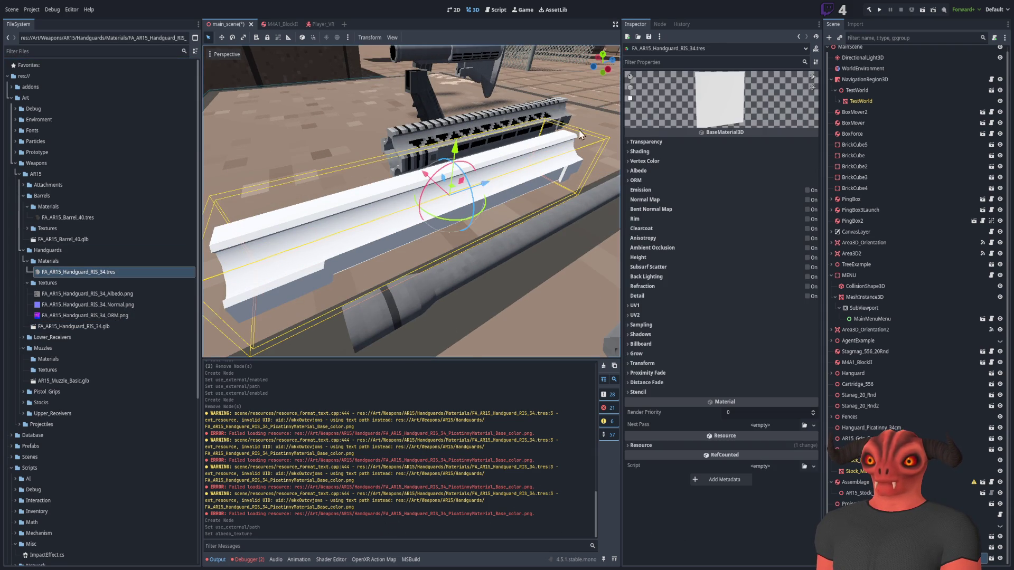
left_click(652, 171)
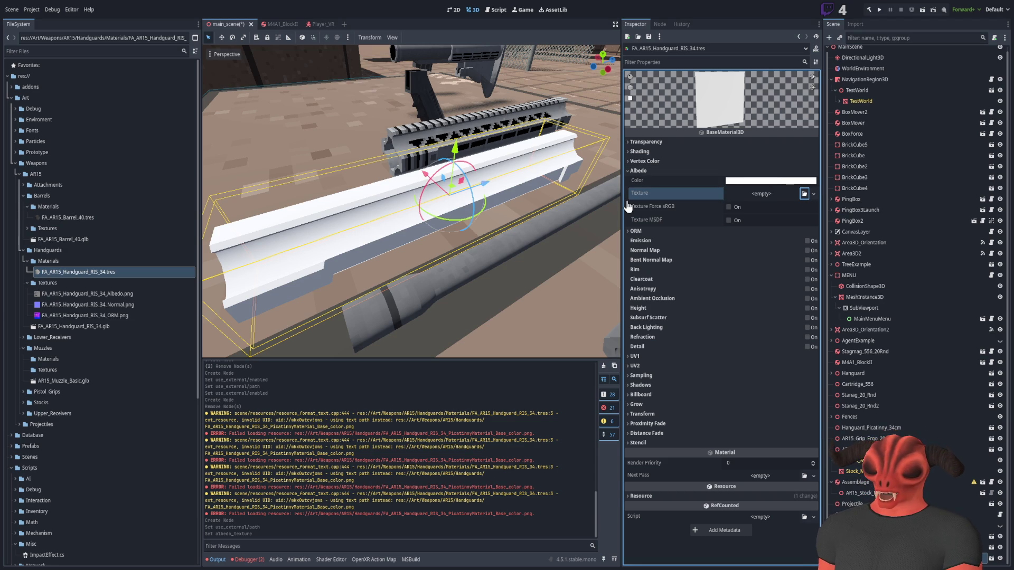
left_click_drag(628, 206, 634, 199)
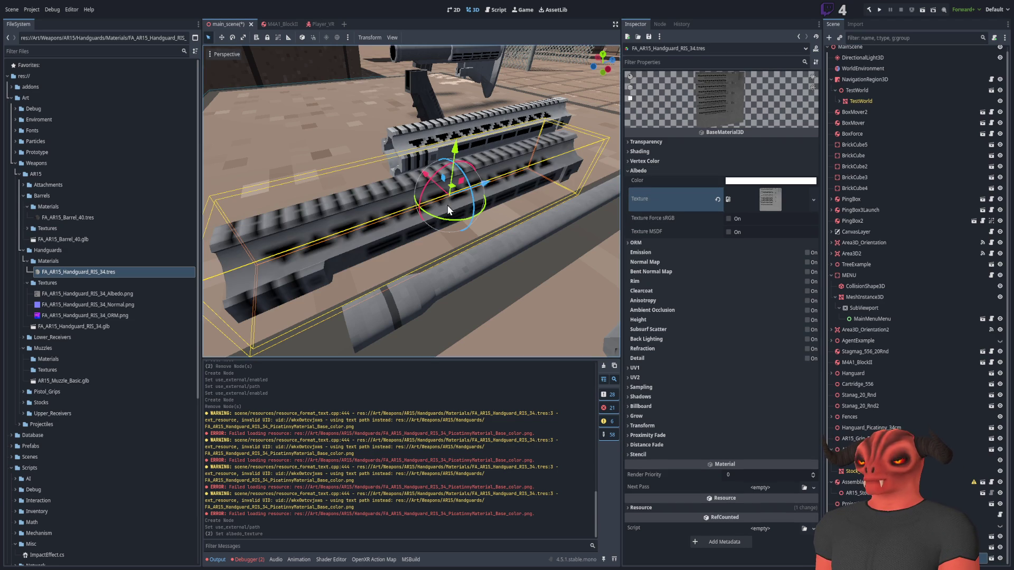
left_click_drag(498, 210, 532, 352)
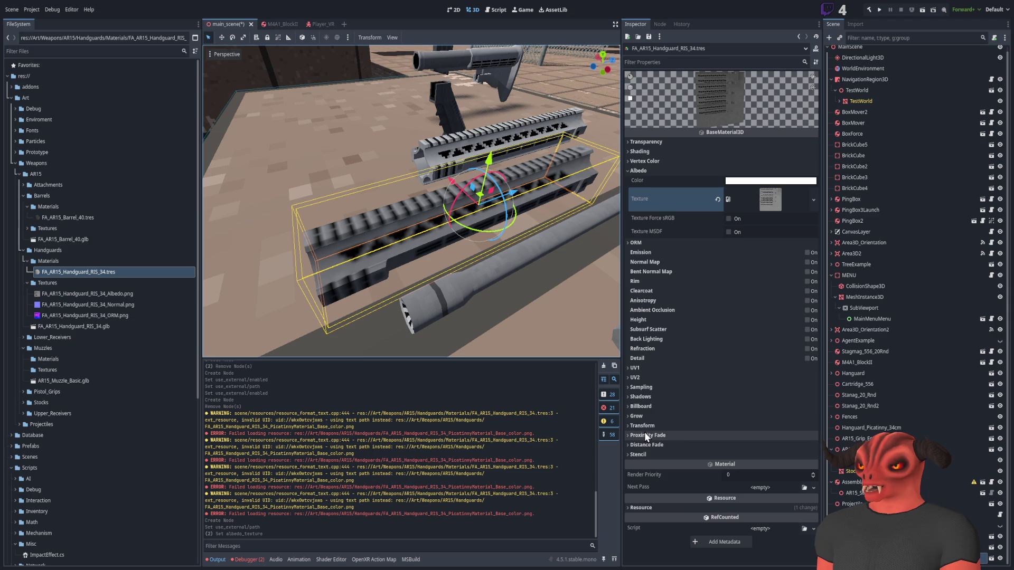
Set the texture filter to Nearest Mipmap Anisotropic and turn off texture repeat.
left_click(653, 388)
left_click(745, 399)
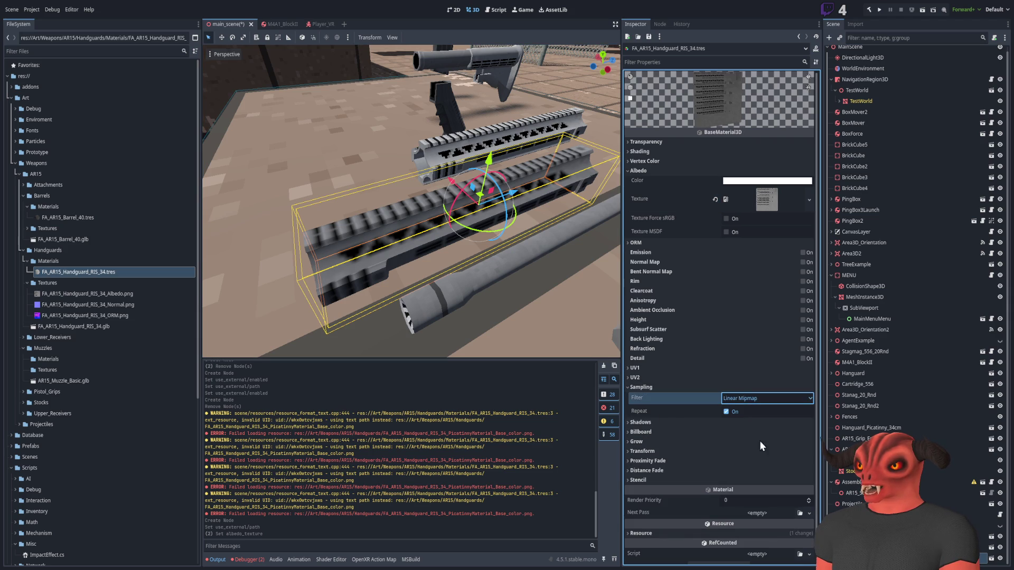
scroll(454, 260, "up", 2)
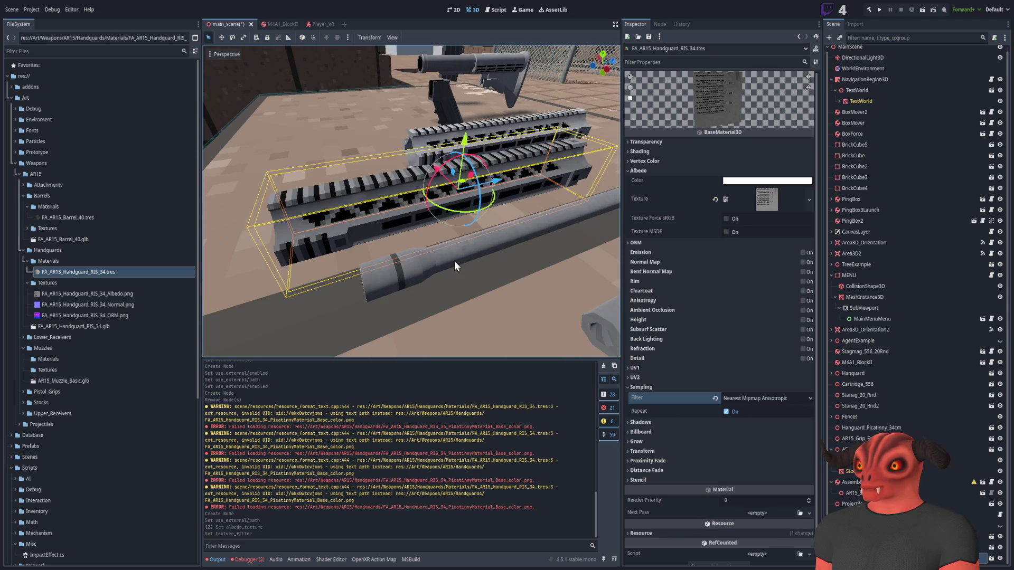
left_click(742, 398)
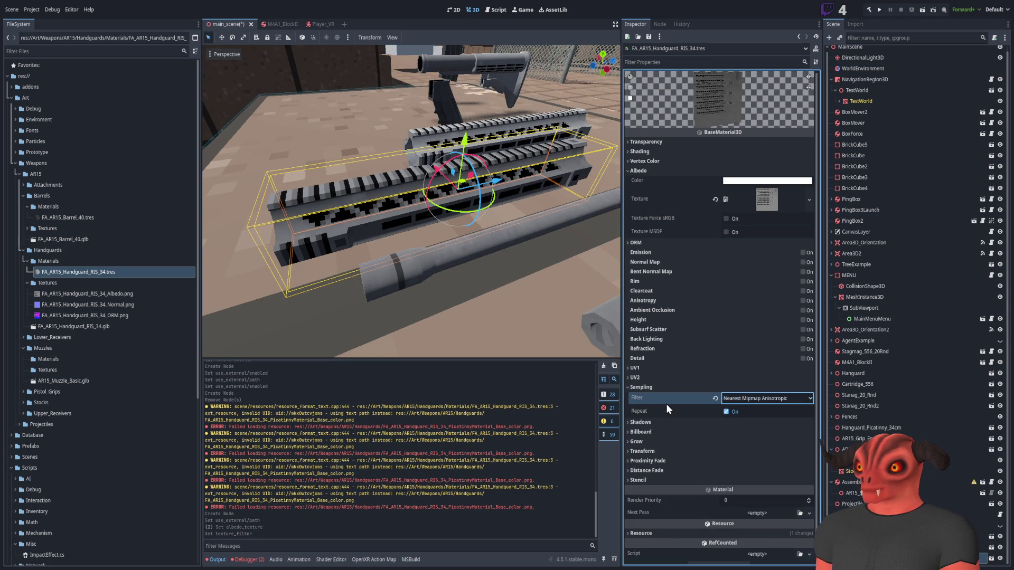
left_click(727, 412)
left_click(726, 412)
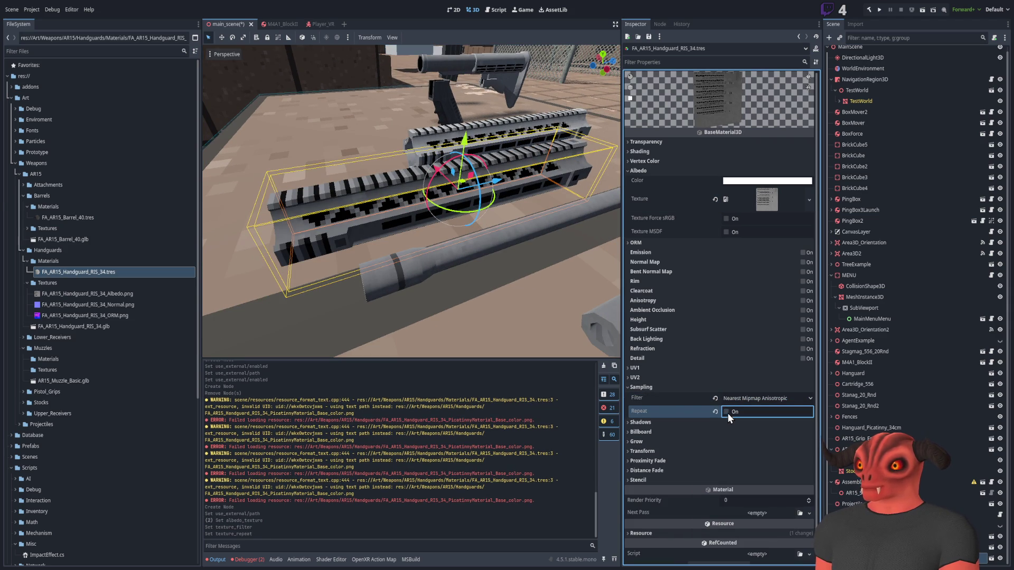
left_click(660, 388)
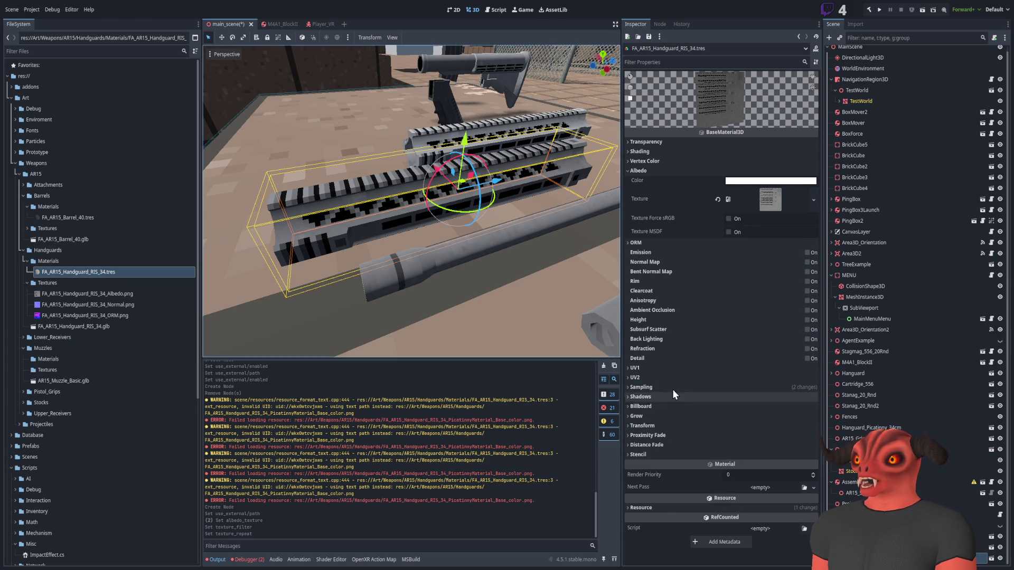
left_click(659, 244)
left_click(809, 252)
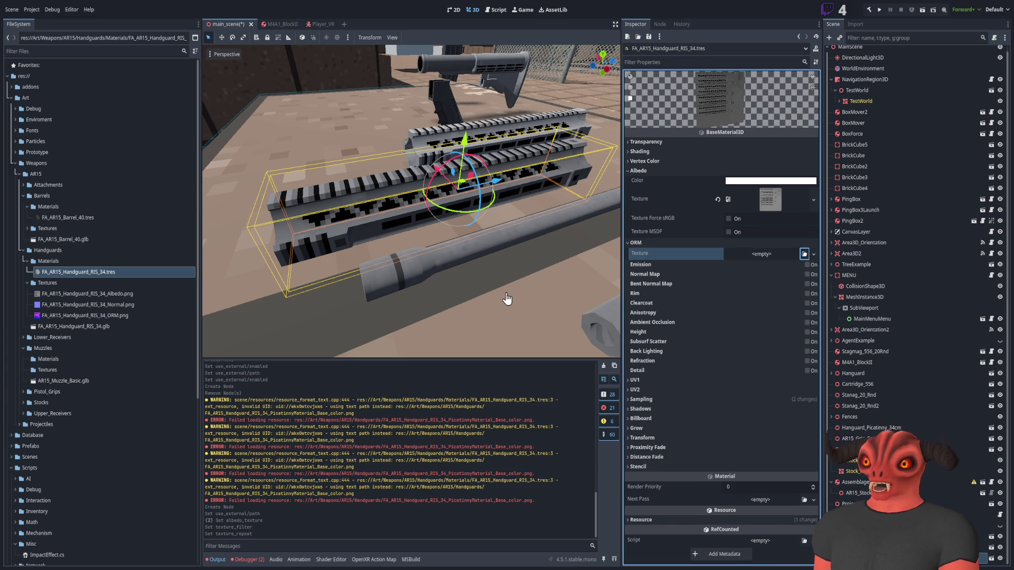
Assign the ORM image to the handguard material's ORM texture slot.
left_click_drag(400, 265, 463, 259)
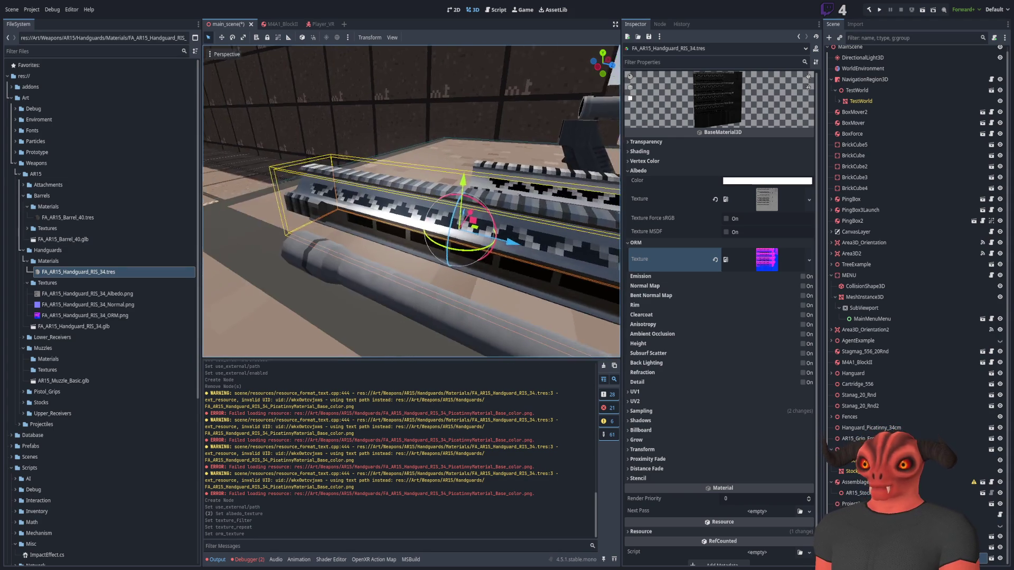
left_click(668, 244)
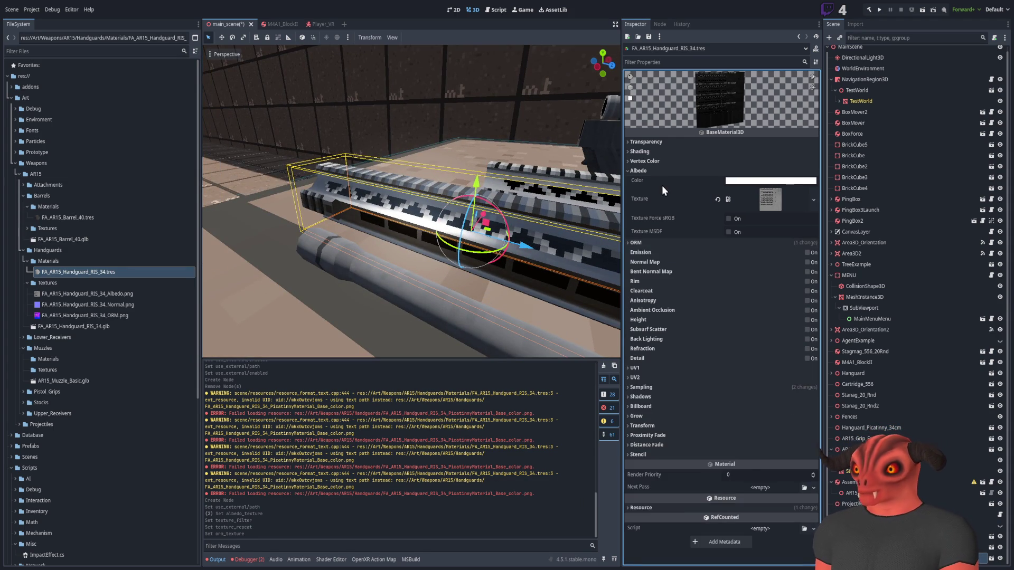
left_click(664, 171)
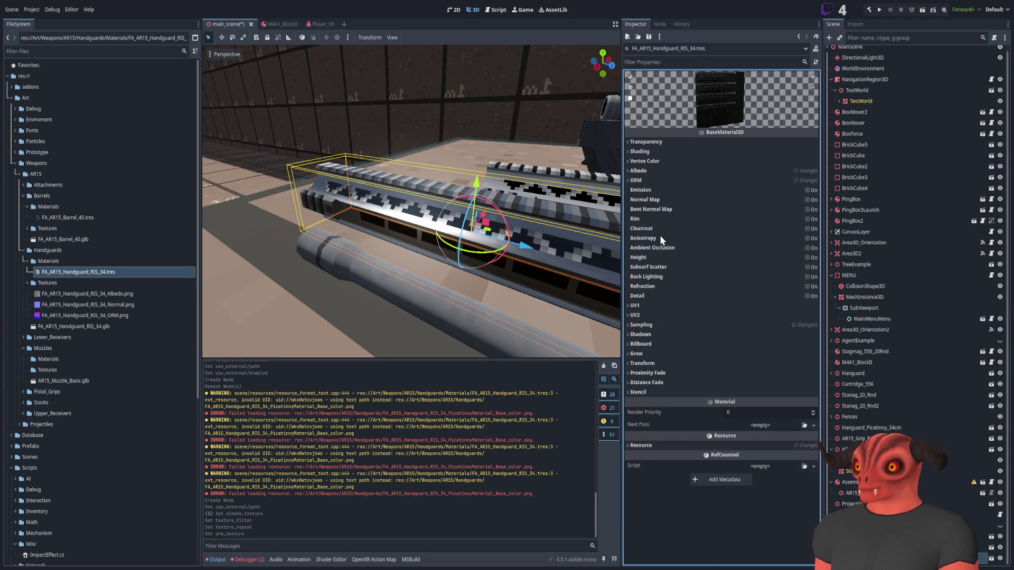
Enable anisotropy, try an amount of -1.0, and undo it back to 0.0.
left_click(807, 239)
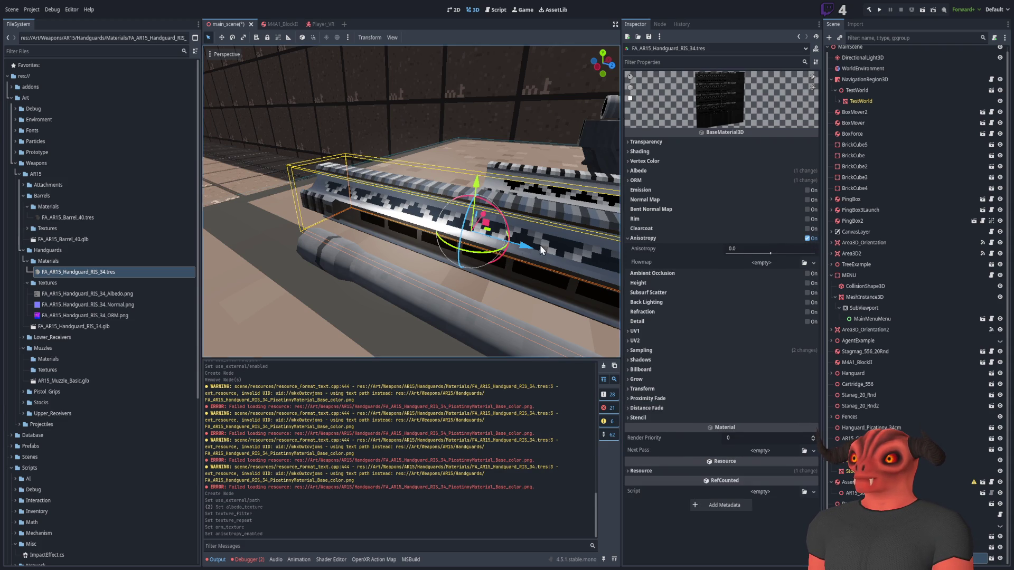
left_click_drag(746, 258, 719, 257)
left_click(746, 249)
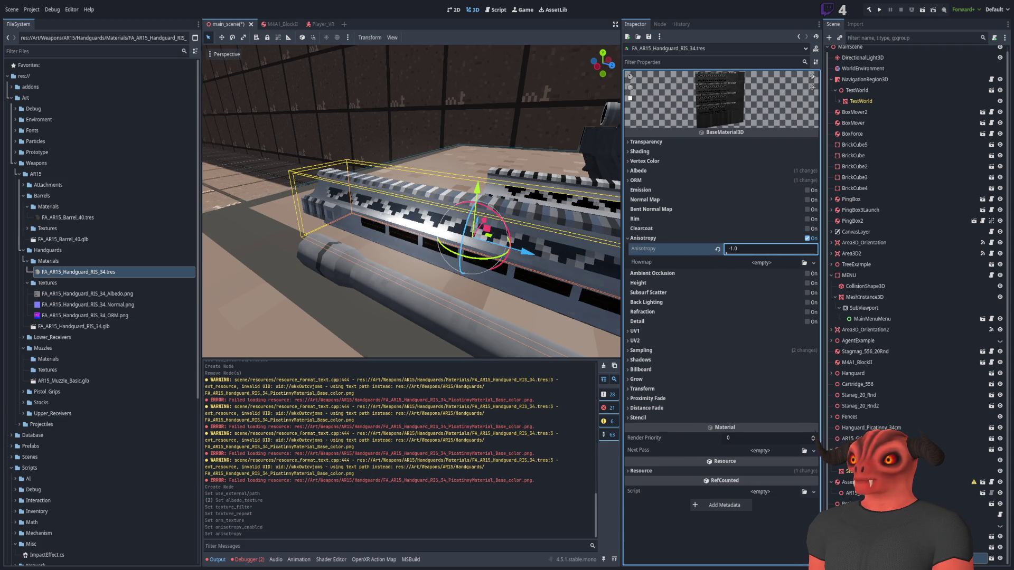
key("ctrl+z")
scroll(509, 256, "down", 5)
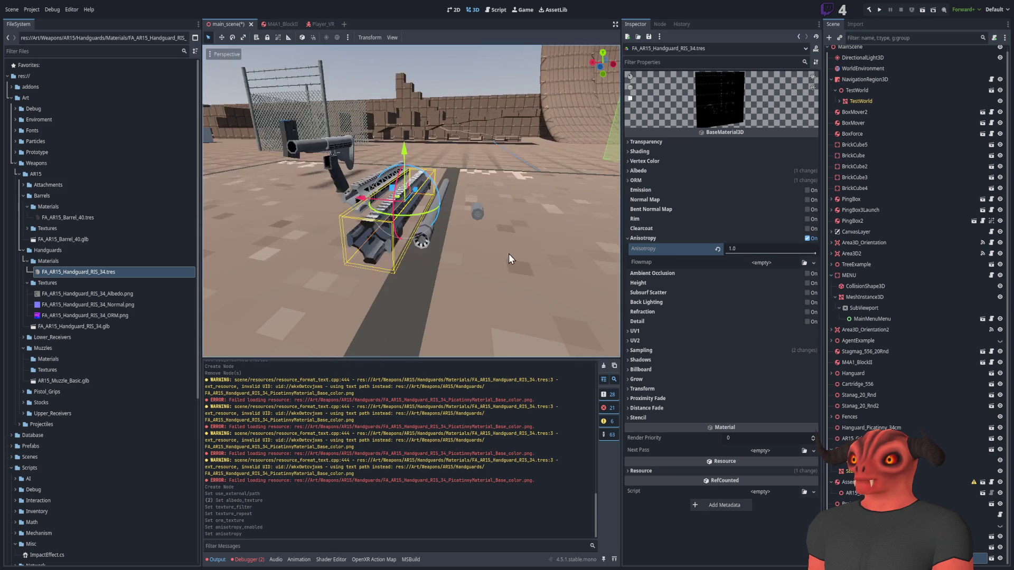
scroll(412, 201, "up", 5)
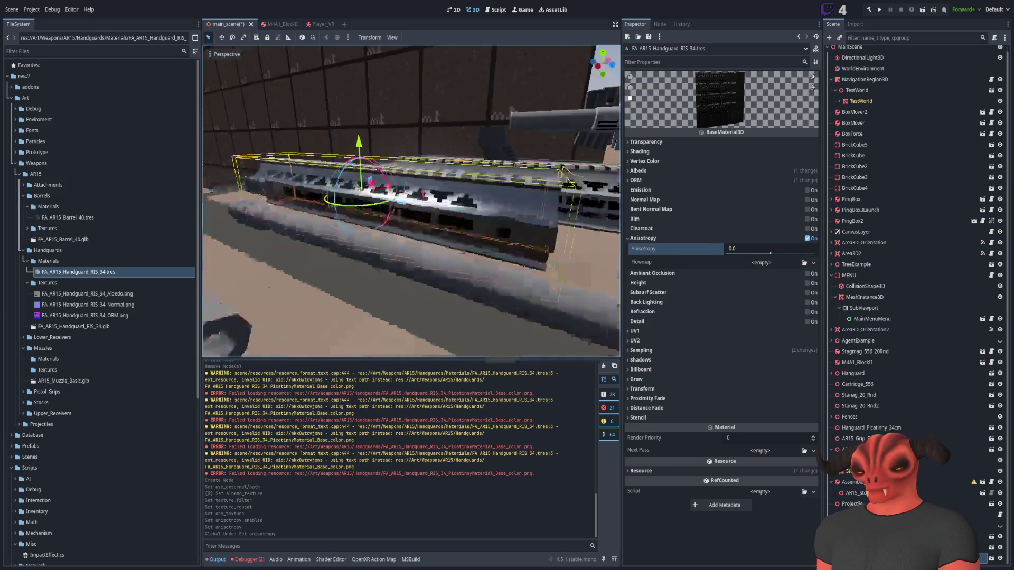
scroll(411, 201, "down", 3)
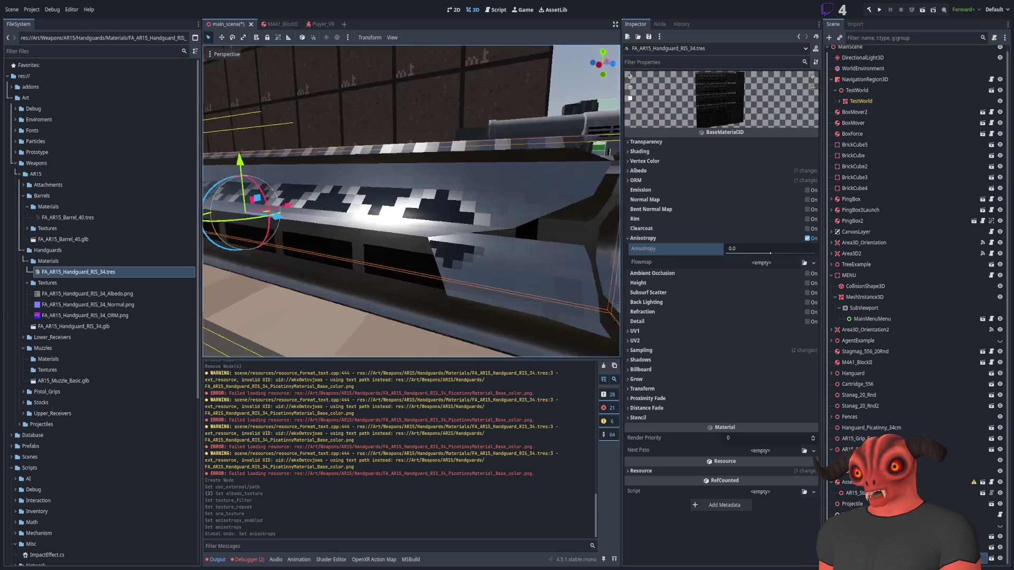
scroll(411, 200, "up", 3)
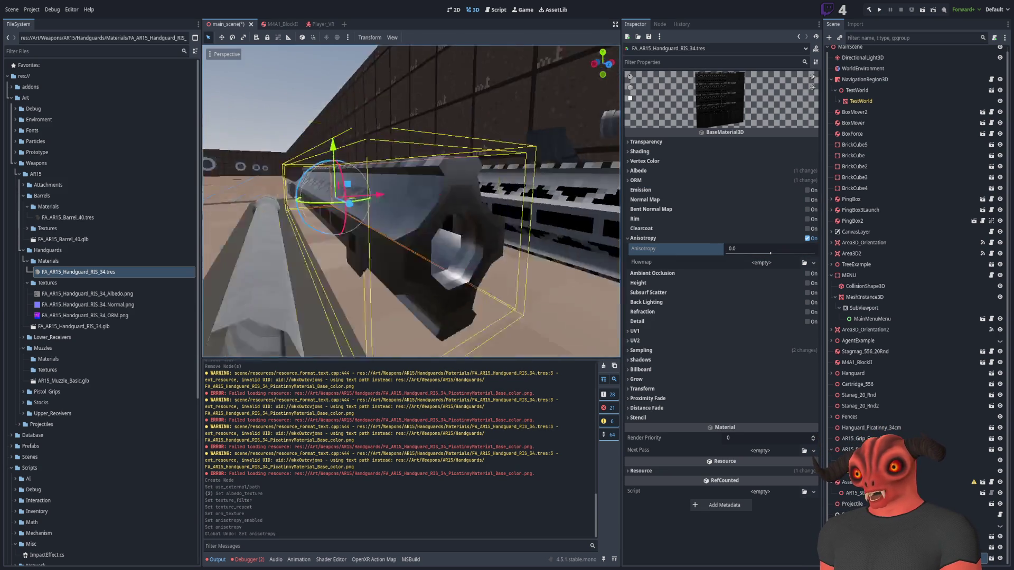
scroll(412, 201, "down", 2)
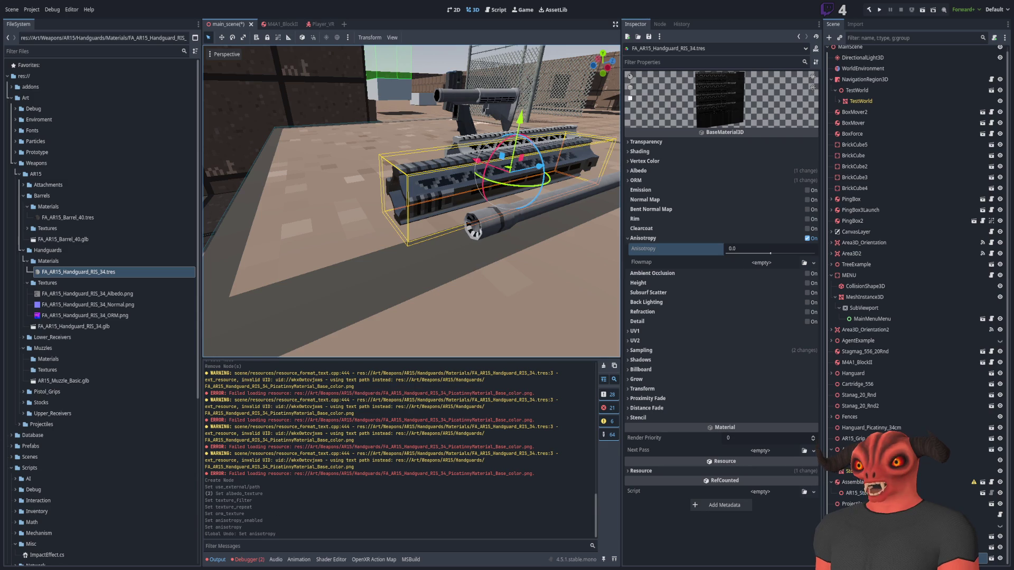
key("alt+Tab")
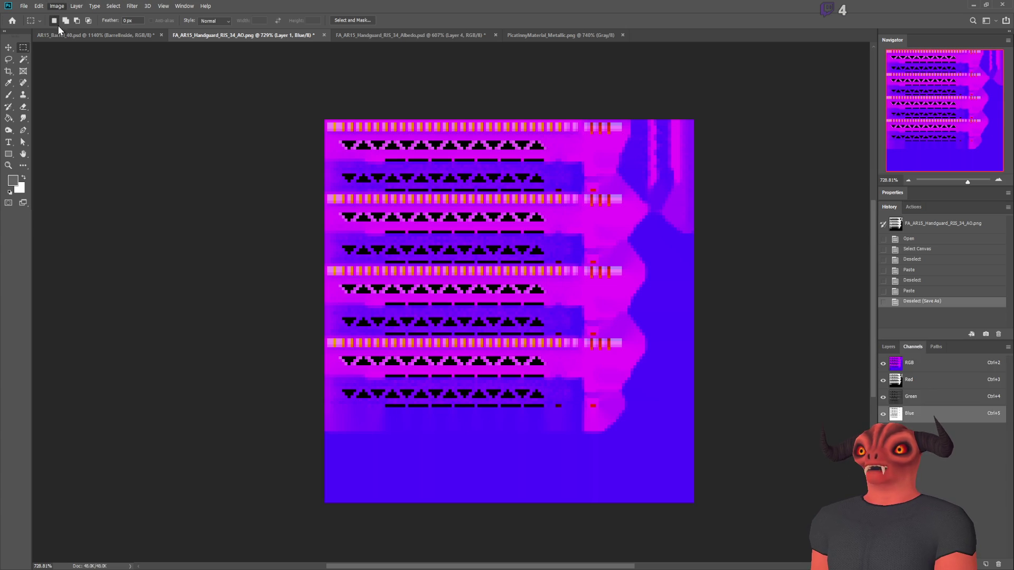
key("i")
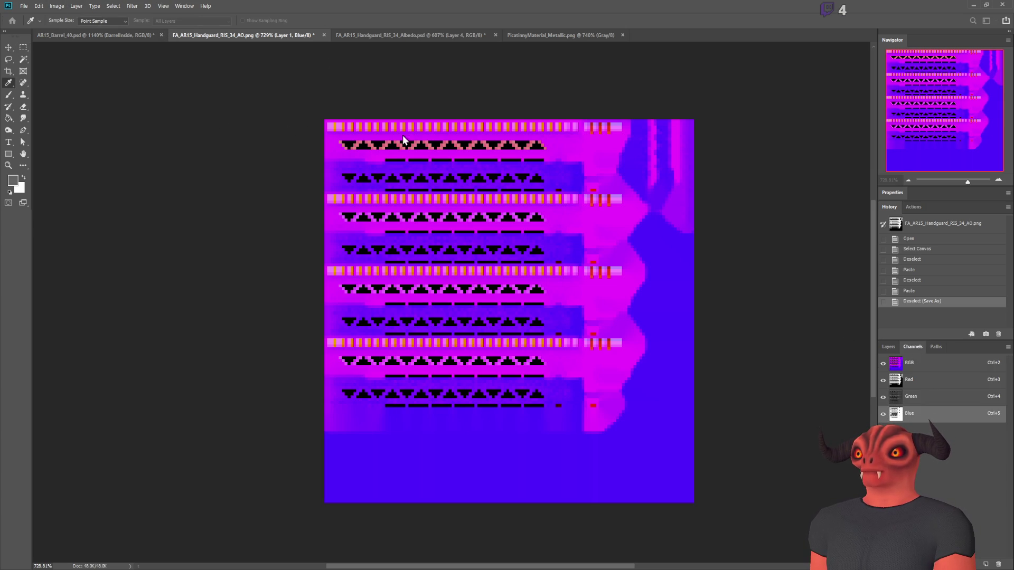
key("m")
left_click(929, 410)
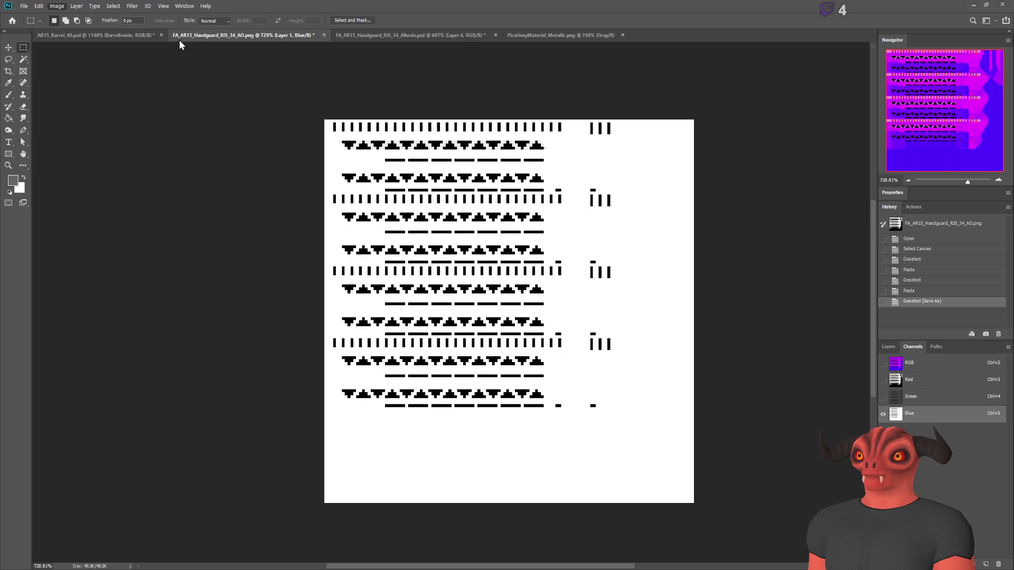
key("i")
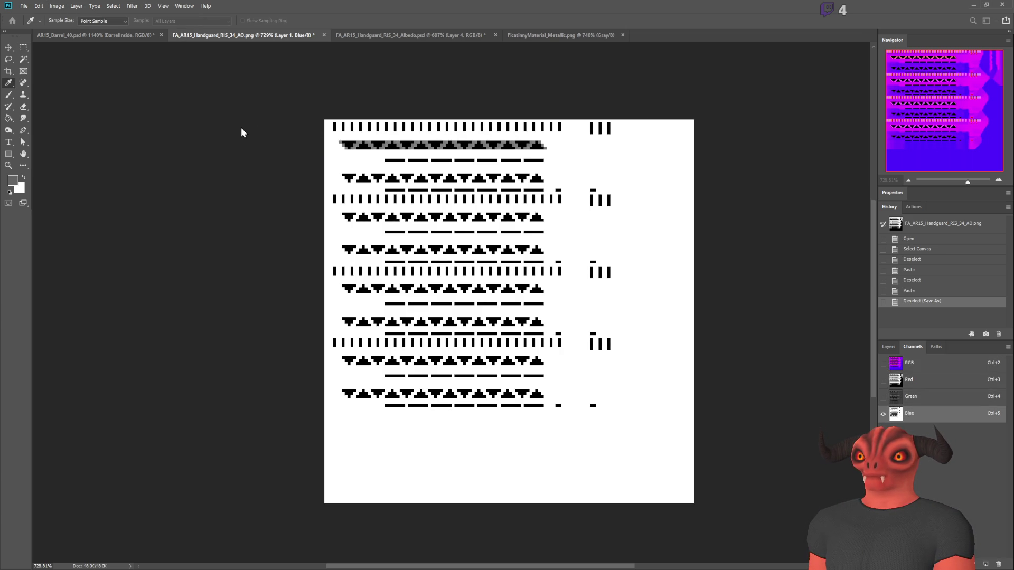
key("m")
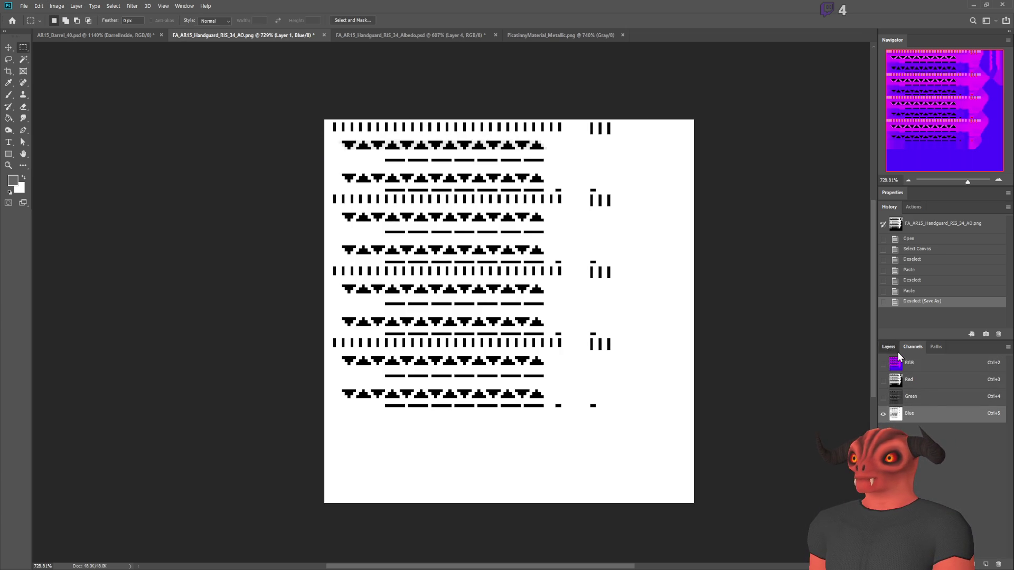
left_click(898, 352)
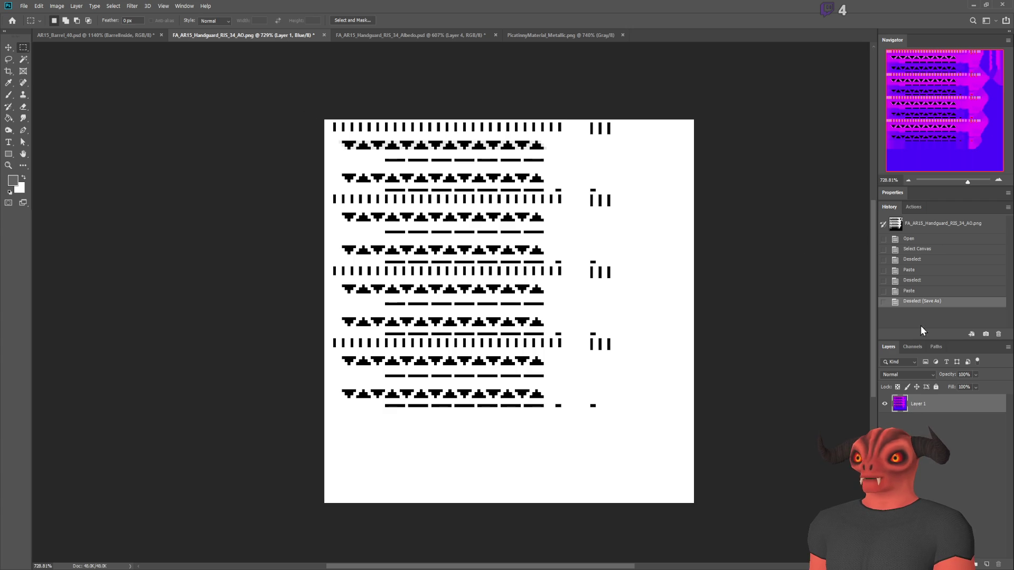
left_click(911, 348)
key("ctrl+a")
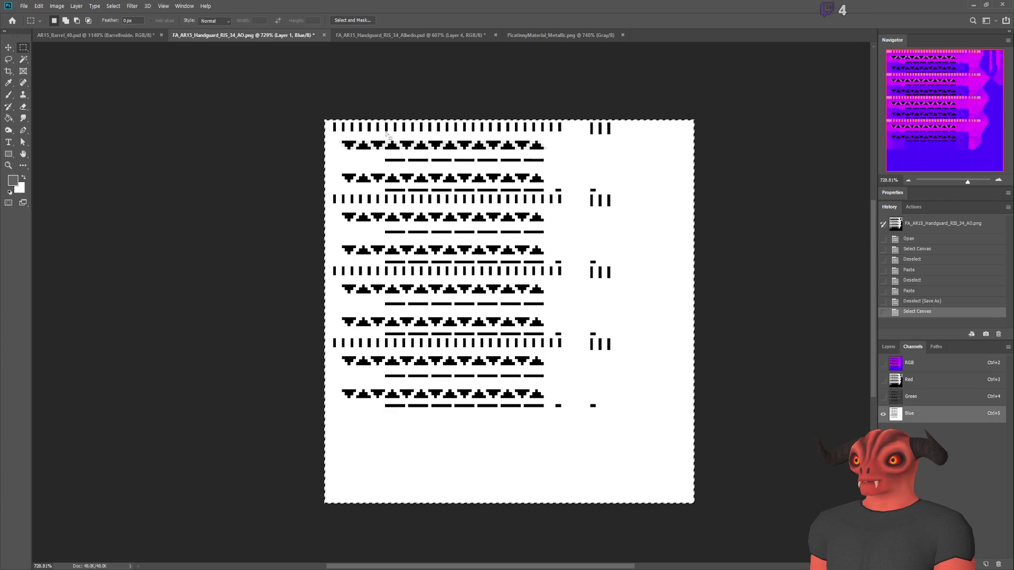
key("i")
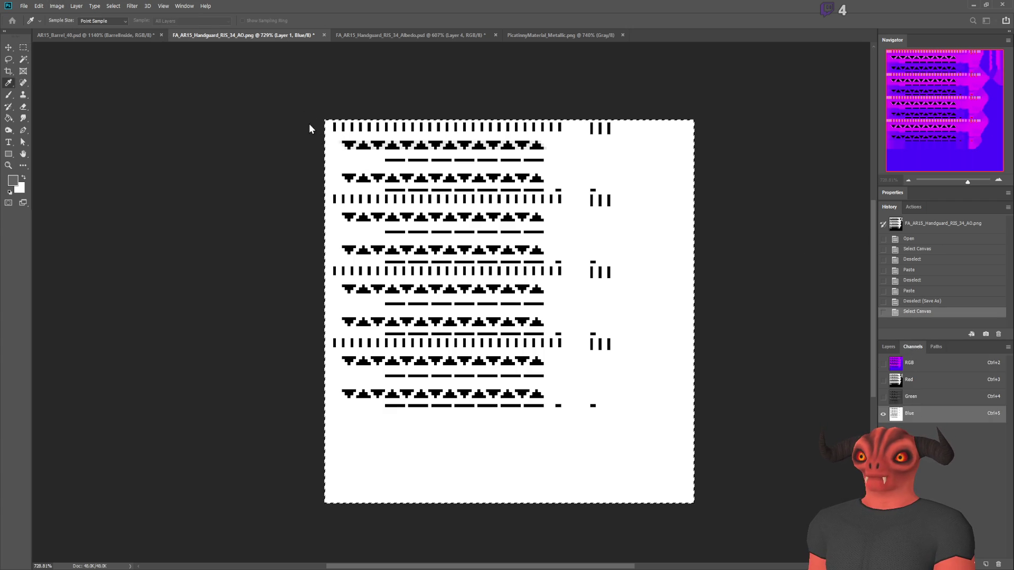
key("m")
key("ctrl+d")
scroll(396, 179, "up", 8)
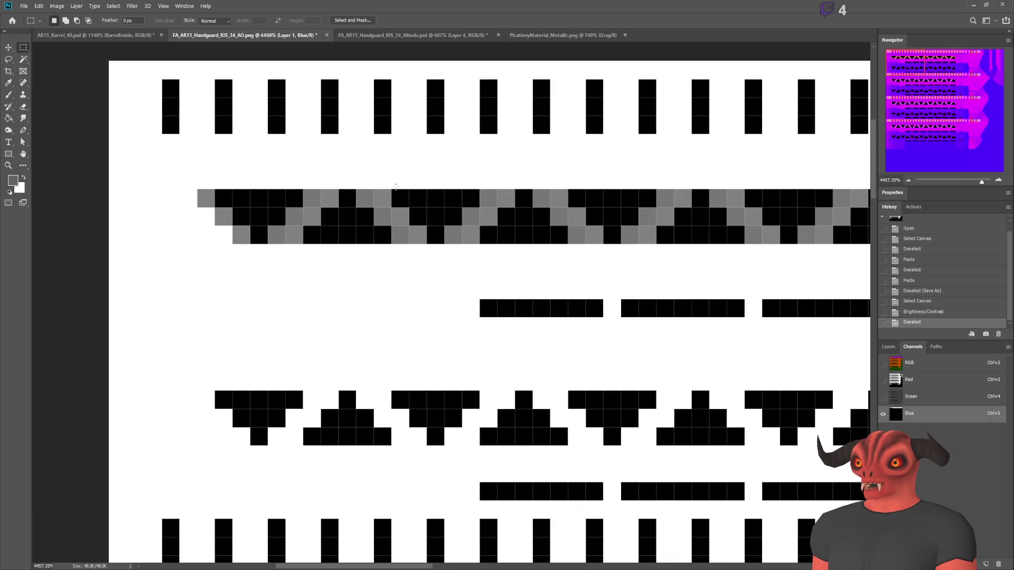
scroll(856, 354, "down", 5)
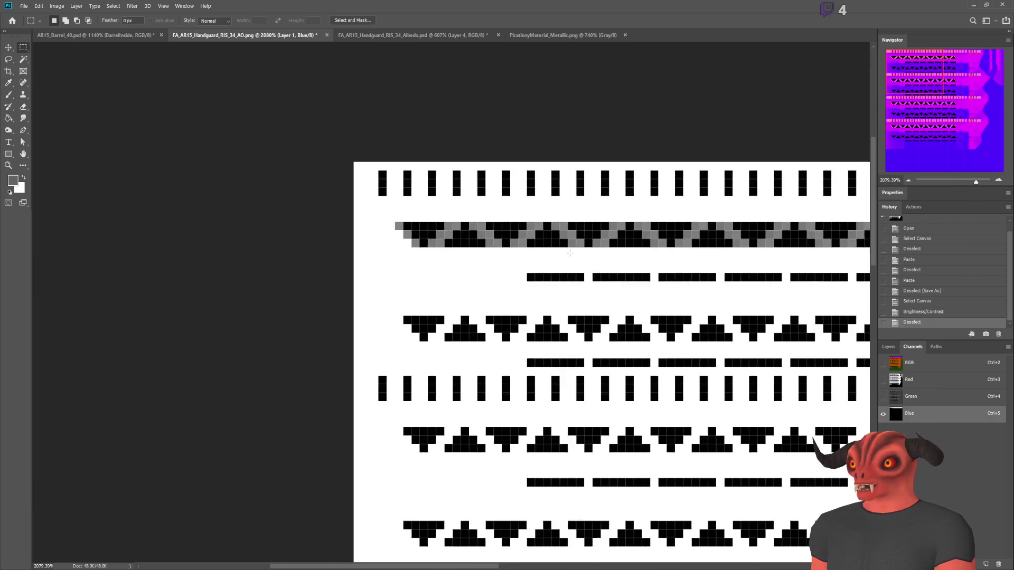
key("ctrl+z")
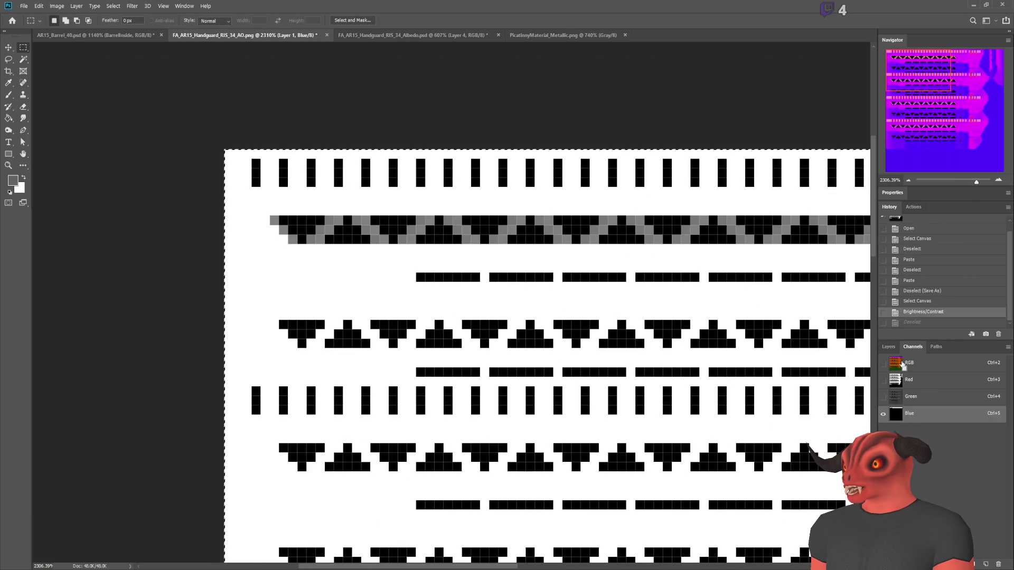
key("ctrl+z")
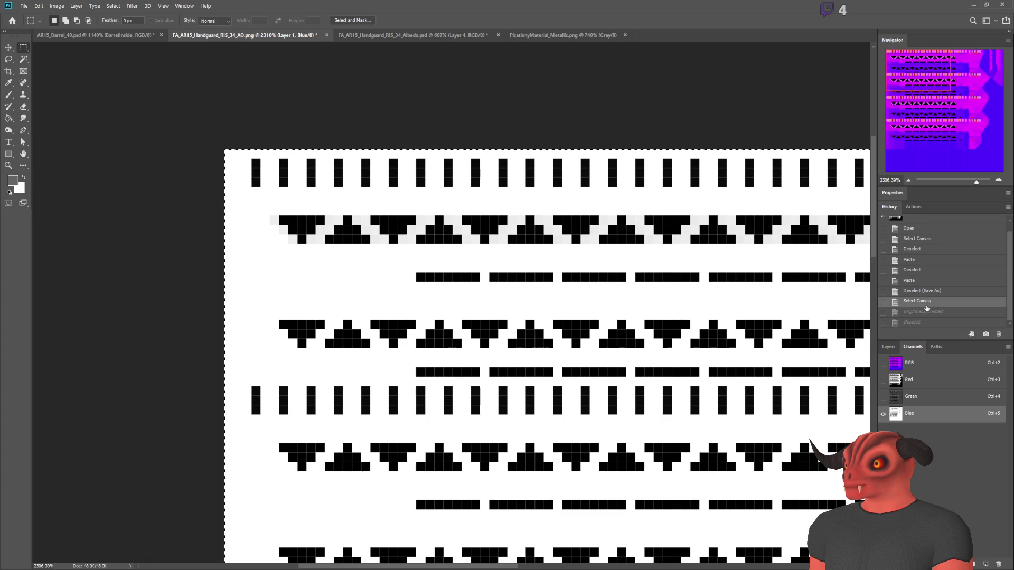
left_click(922, 312)
left_click(920, 302)
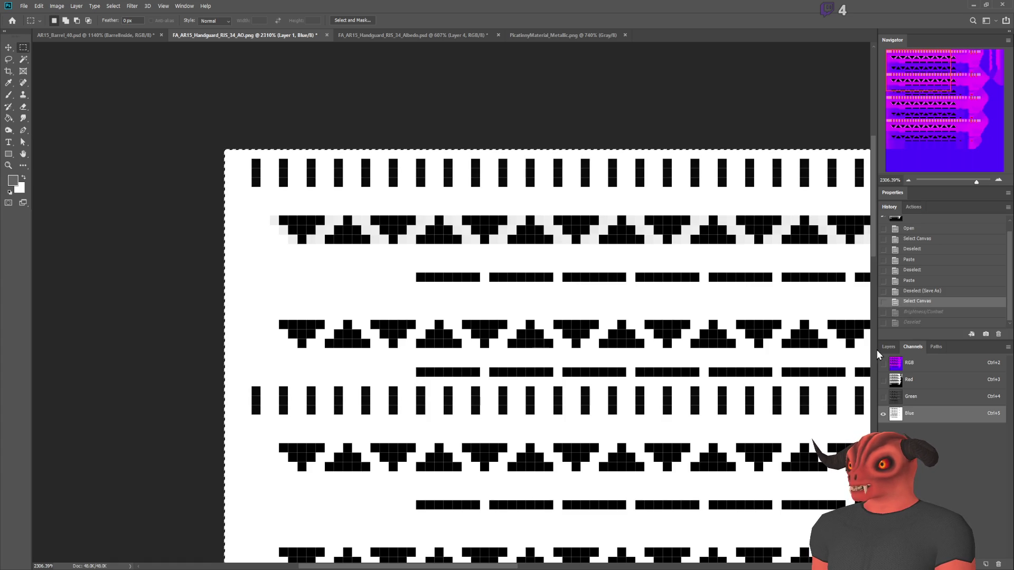
left_click(907, 360)
left_click(890, 347)
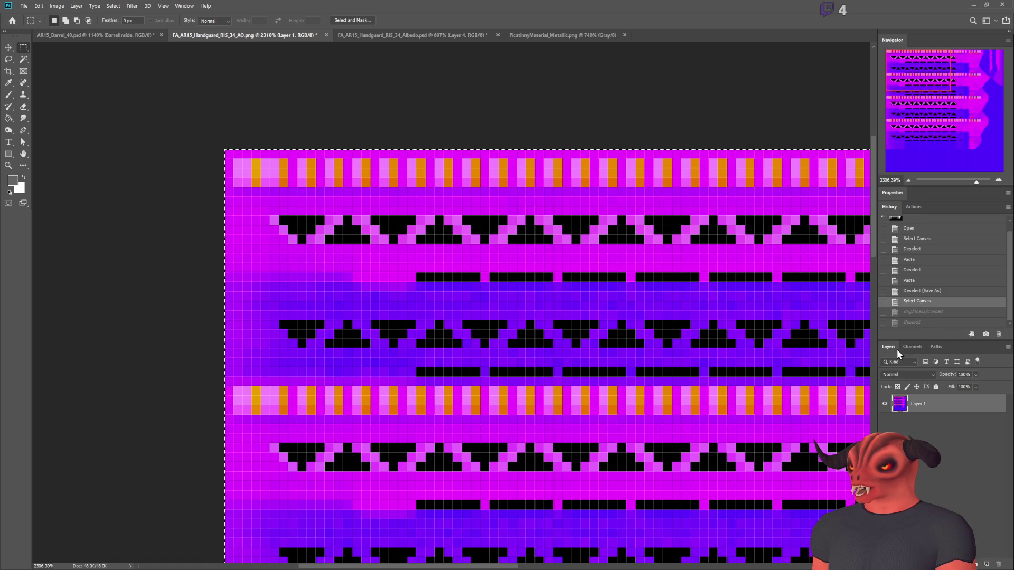
key("ctrl+d")
scroll(618, 225, "down", 5)
scroll(618, 225, "down", 2)
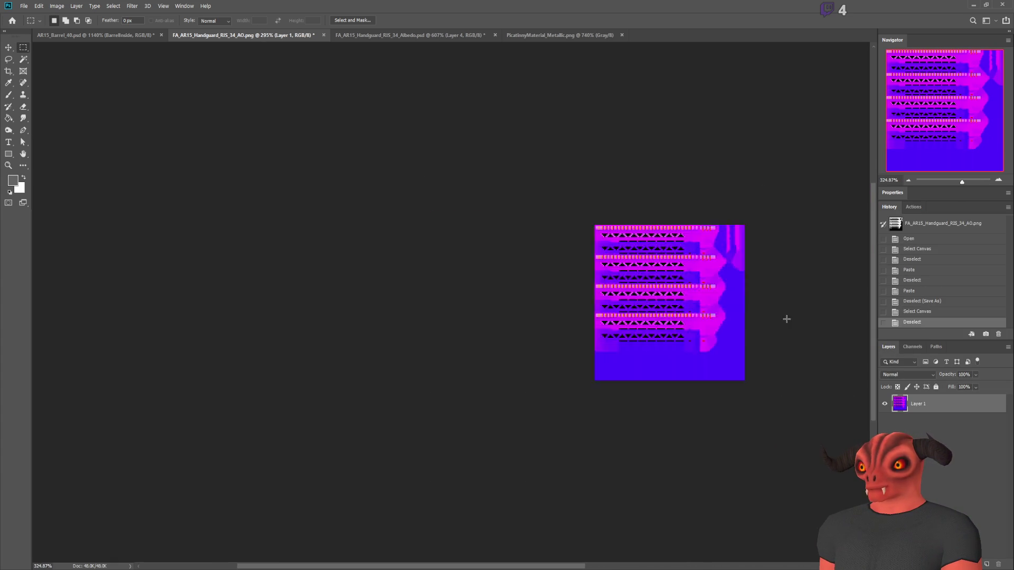
scroll(733, 295, "up", 5)
Undo a test brush stroke, select the whole canvas, and view the Blue channel alone.
key("b")
mouse_move(396, 199)
left_mouse_down()
mouse_move(403, 254)
mouse_move(579, 338)
left_mouse_up()
key("ctrl+z")
key("ctrl+a")
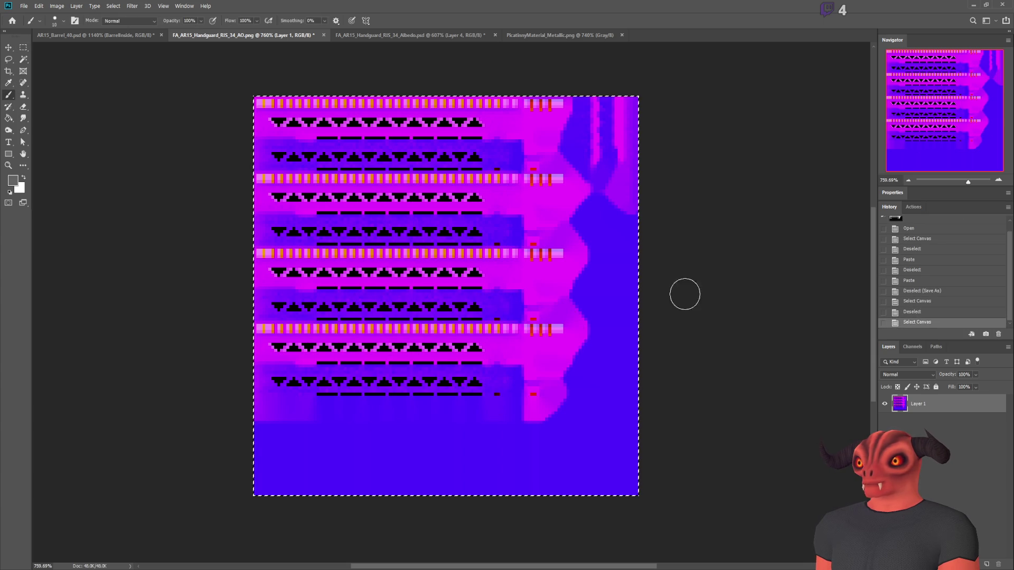
left_click(912, 347)
left_click(909, 414)
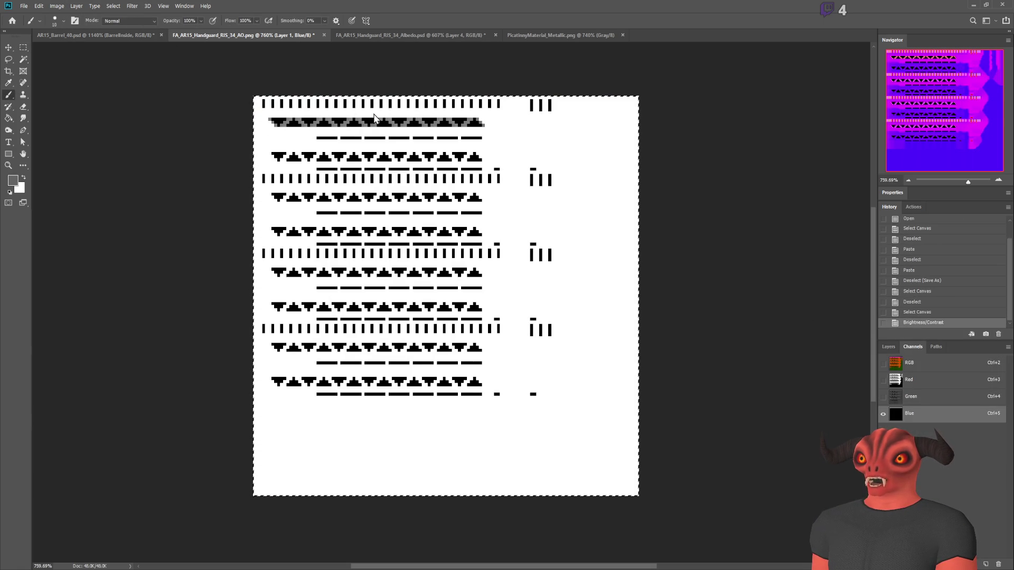
Toggle Blue channel visibility to compare colours, then drop the whole-canvas selection.
left_click(883, 363)
left_click(883, 414)
left_click(884, 415)
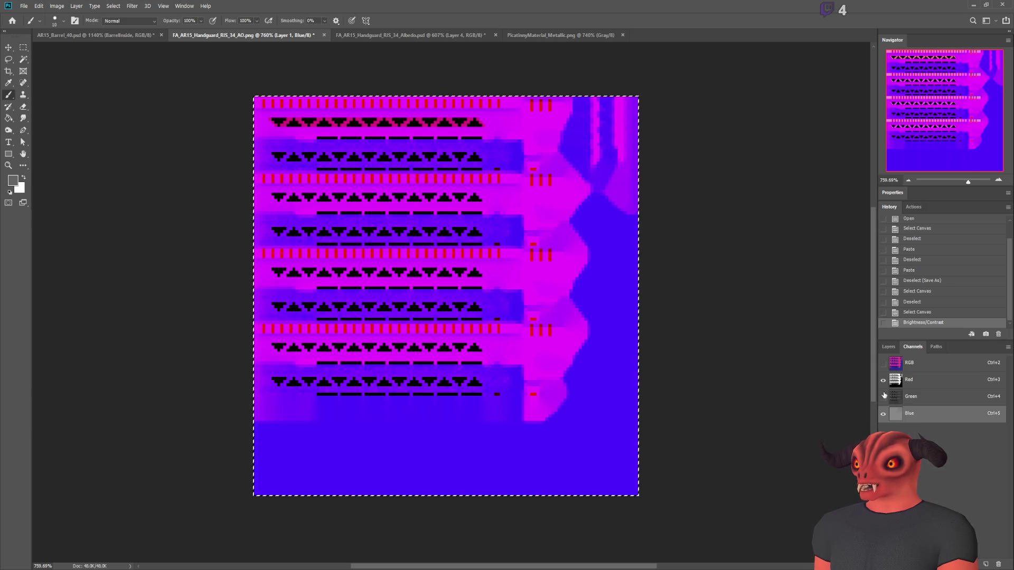
left_click(885, 415)
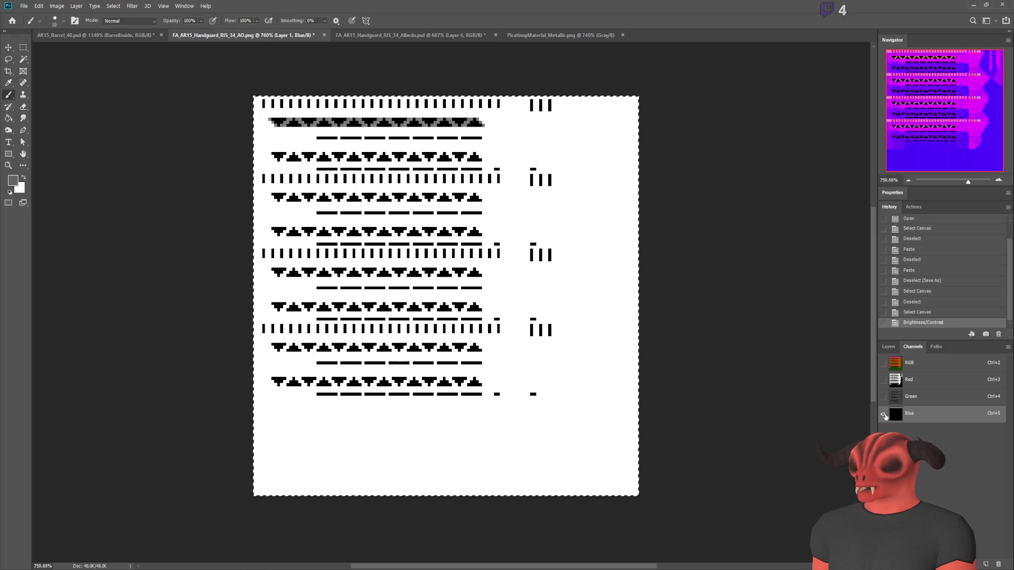
left_click(883, 364)
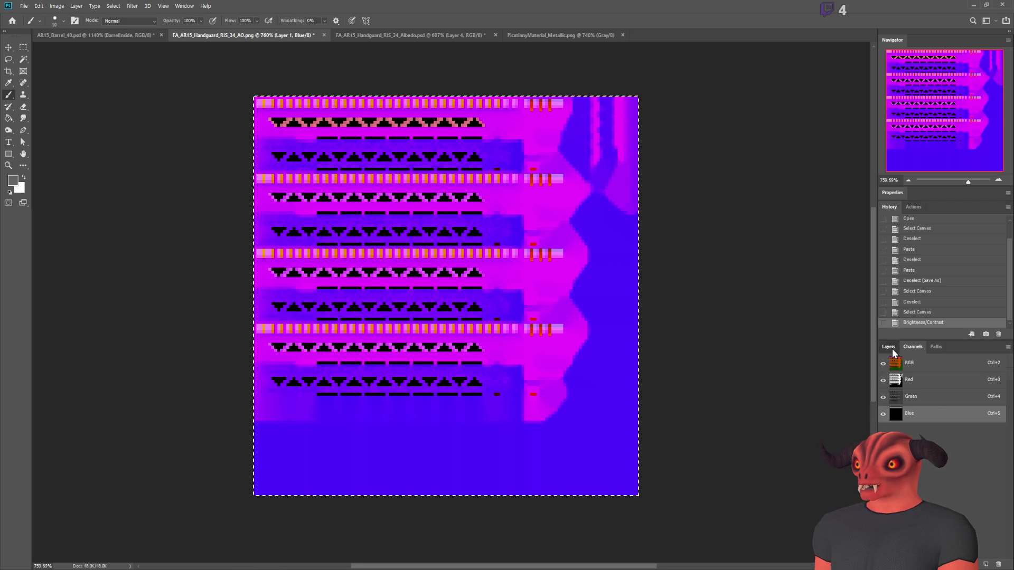
left_click(888, 346)
left_click(24, 48)
left_click(277, 118)
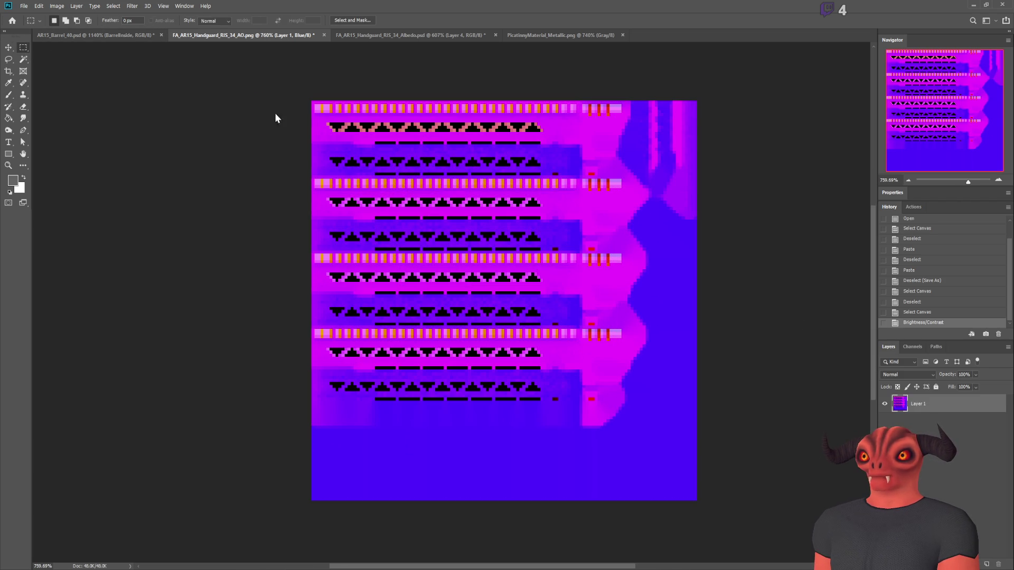
left_click(490, 209)
scroll(490, 209, "down", 5)
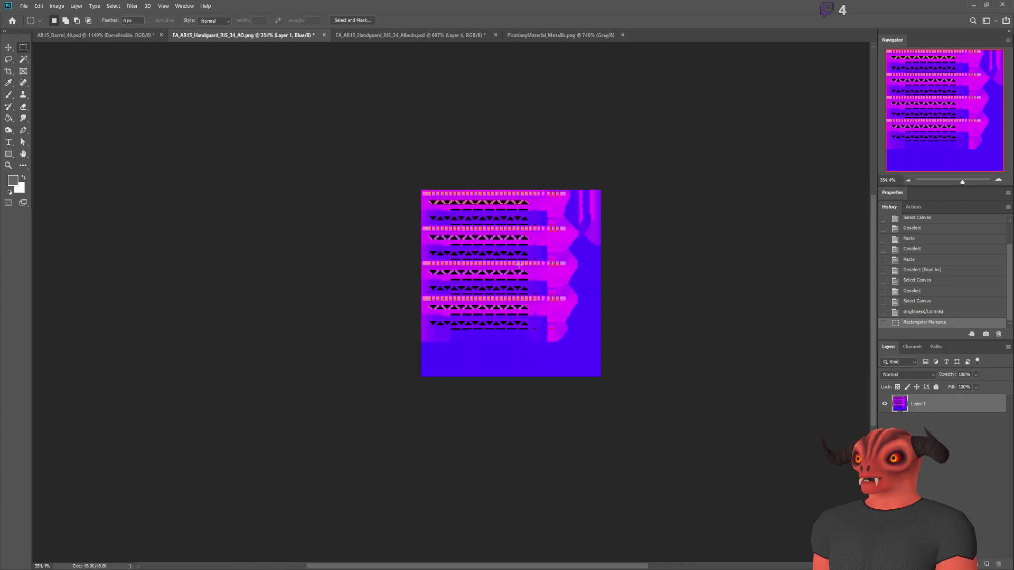
scroll(496, 228, "up", 4)
scroll(511, 250, "down", 1)
Compare the texture against its pre-adjustment state and invert the Blue channel.
left_click(940, 302)
left_click(929, 322)
left_click(913, 346)
left_click(883, 414)
left_click(883, 418)
left_click(883, 418)
left_click(883, 419)
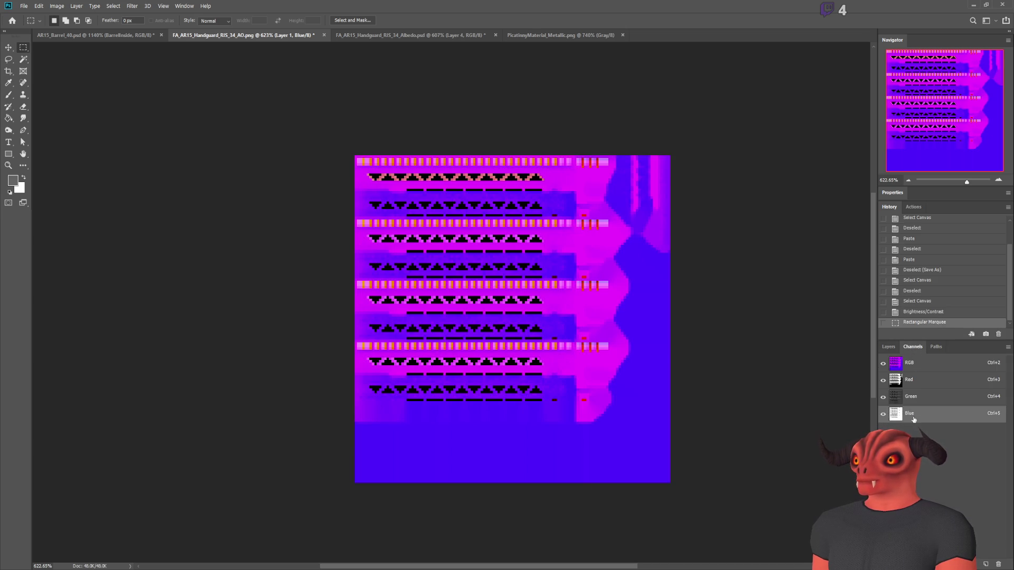
key("ctrl+i")
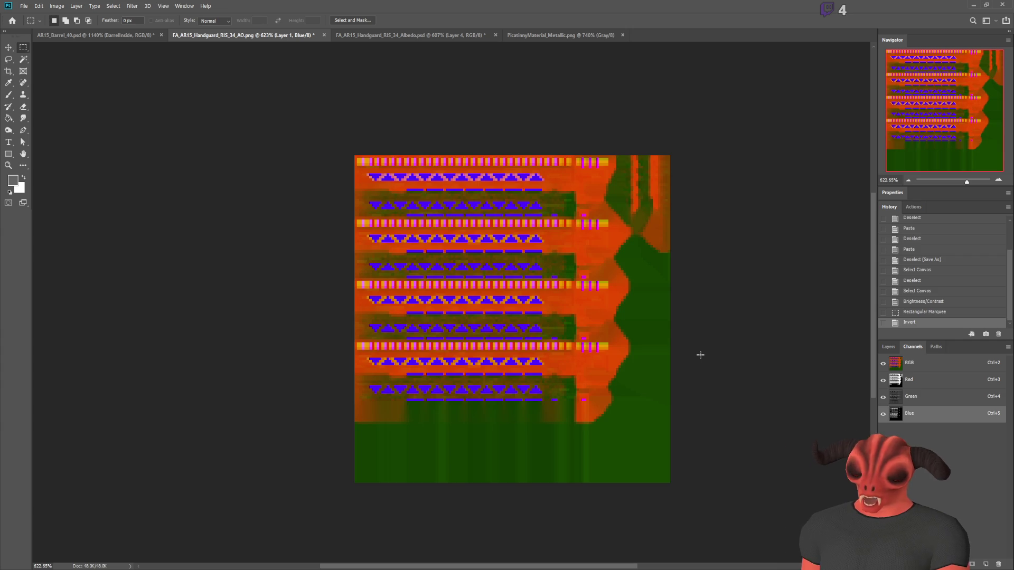
Revert the Blue channel inversion, apply Levels on the RGB composite, and save the AO texture.
key("ctrl+i")
scroll(689, 404, "up", 1)
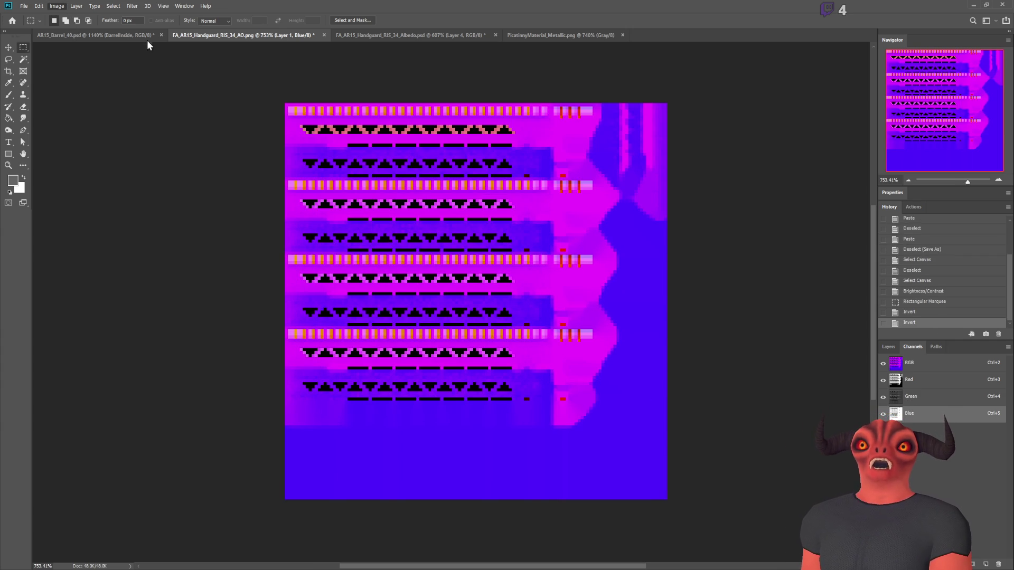
key("i")
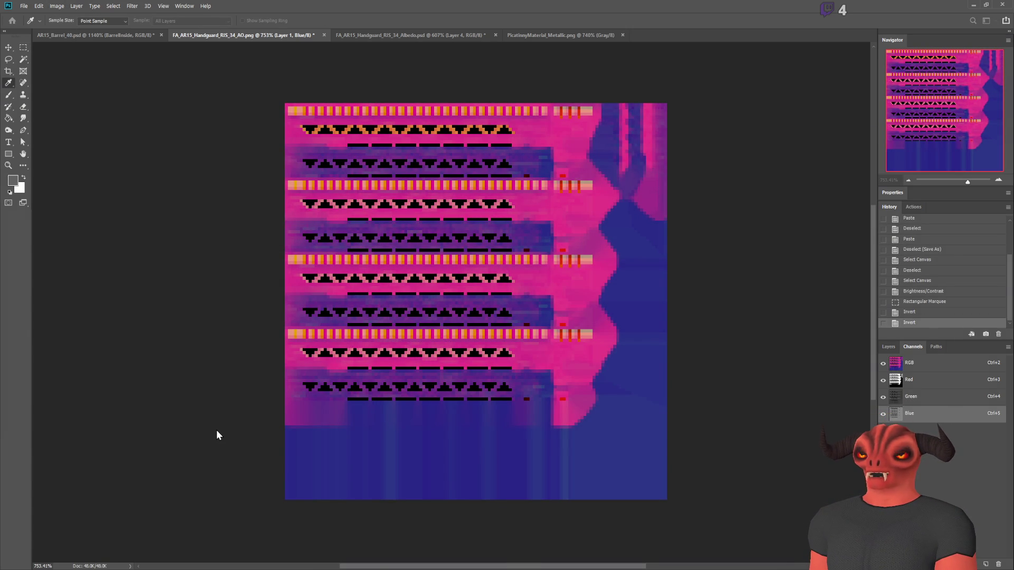
key("m")
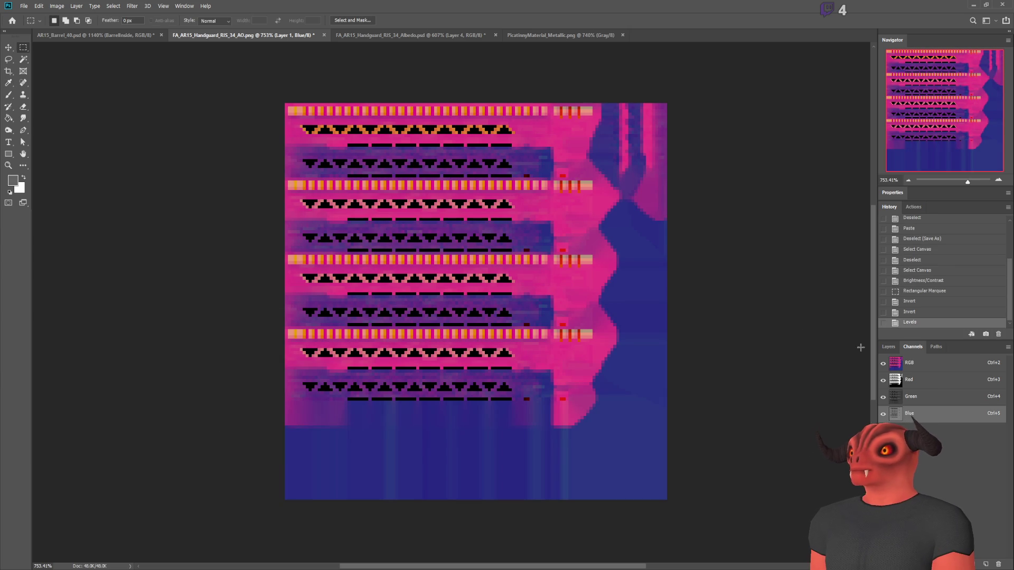
left_click(915, 365)
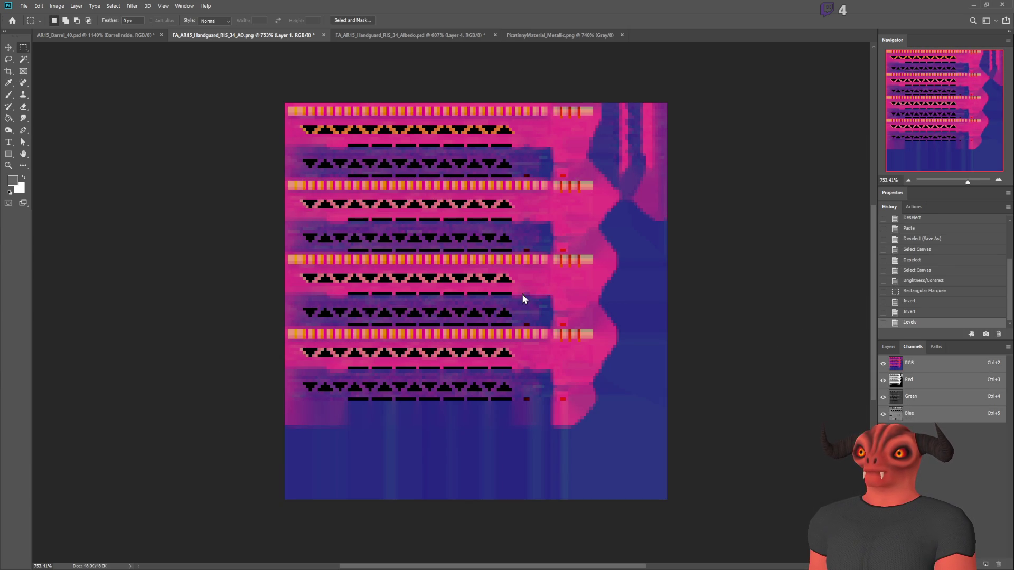
key("ctrl+l")
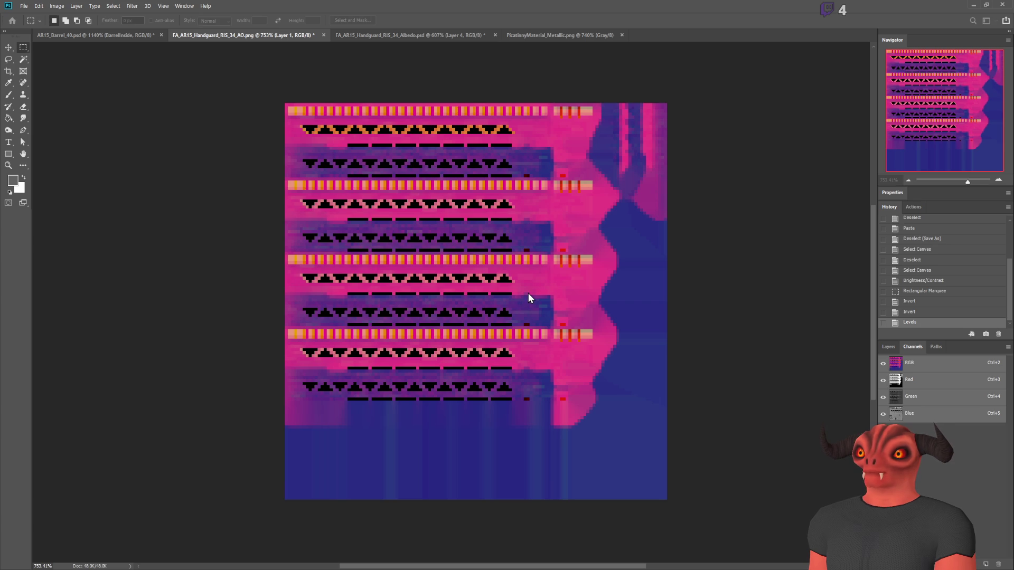
key("Return")
key("alt+Tab")
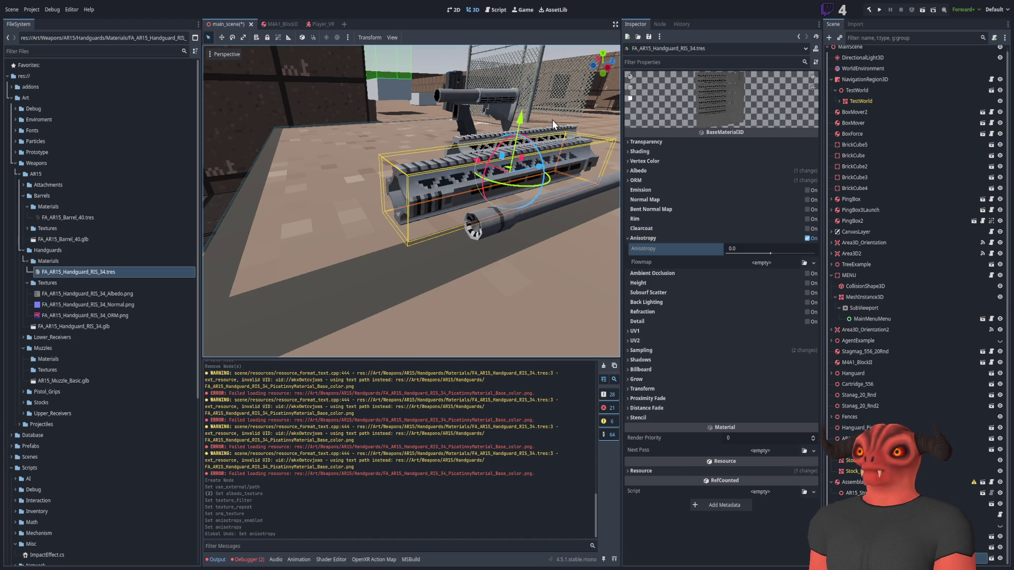
Orbit and zoom in on the handguard rail to inspect its refreshed ORM pixel-art texture.
scroll(412, 201, "up", 5)
scroll(412, 200, "down", 6)
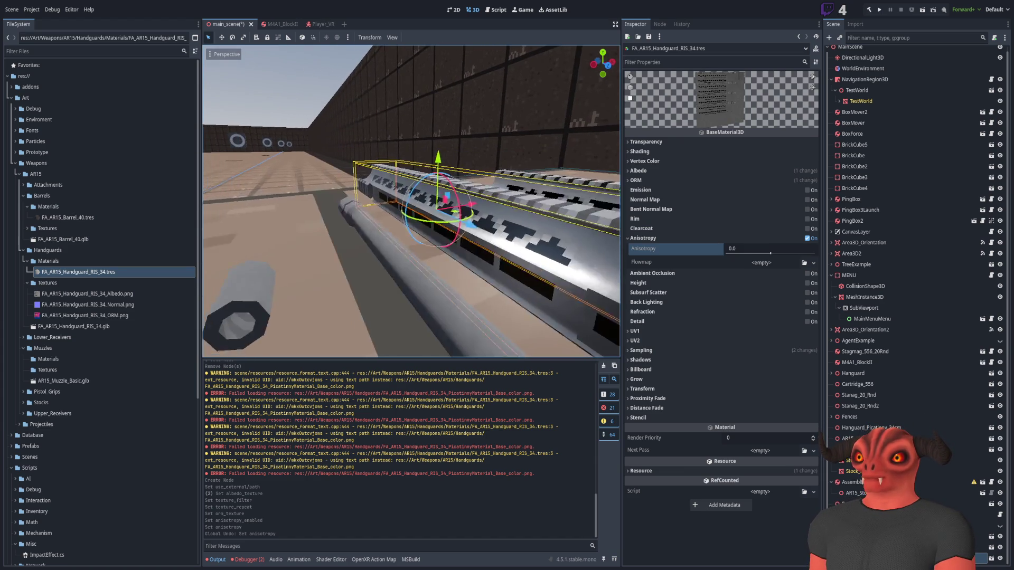
scroll(411, 201, "up", 6)
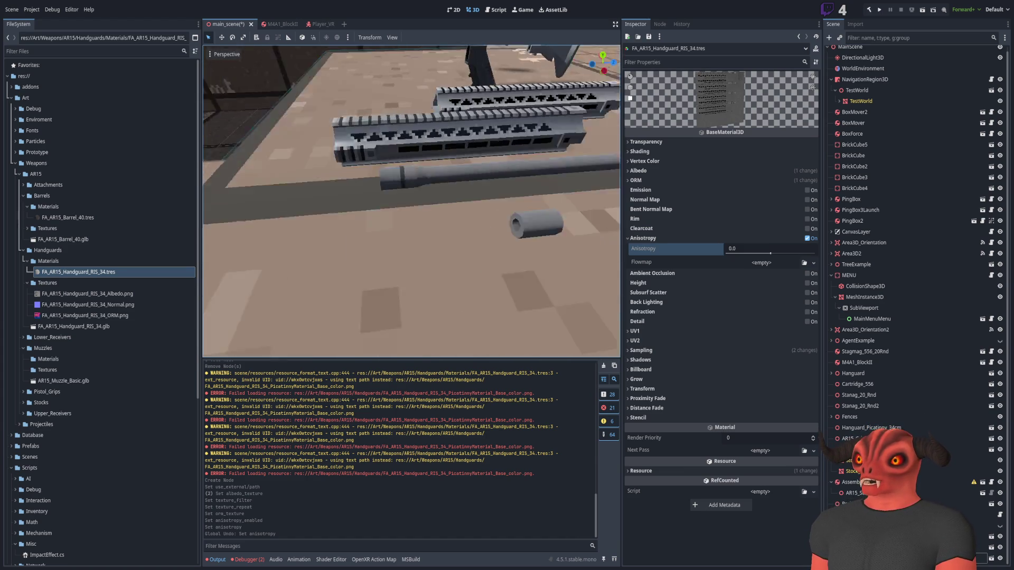
scroll(411, 201, "down", 5)
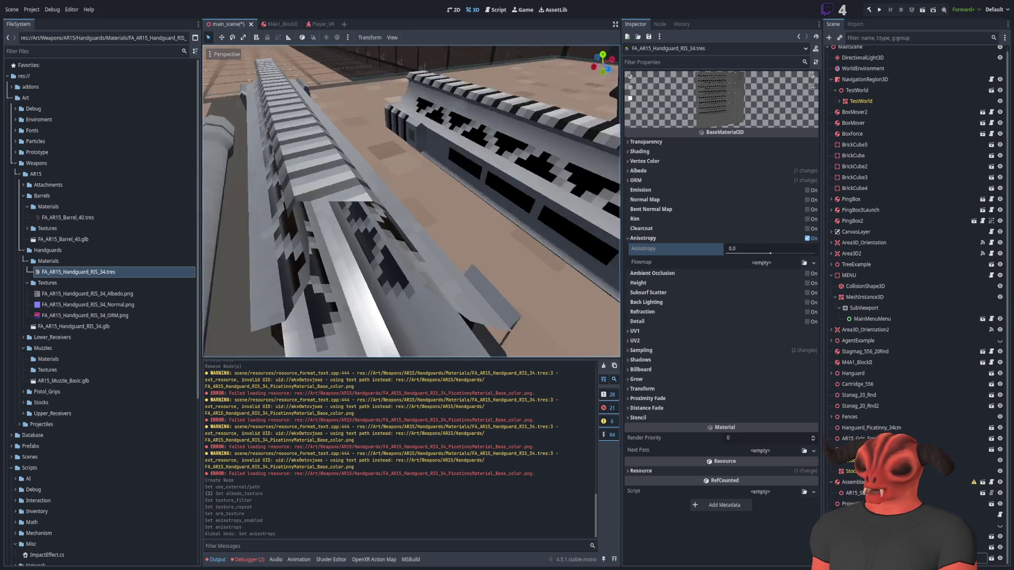
scroll(412, 201, "up", 5)
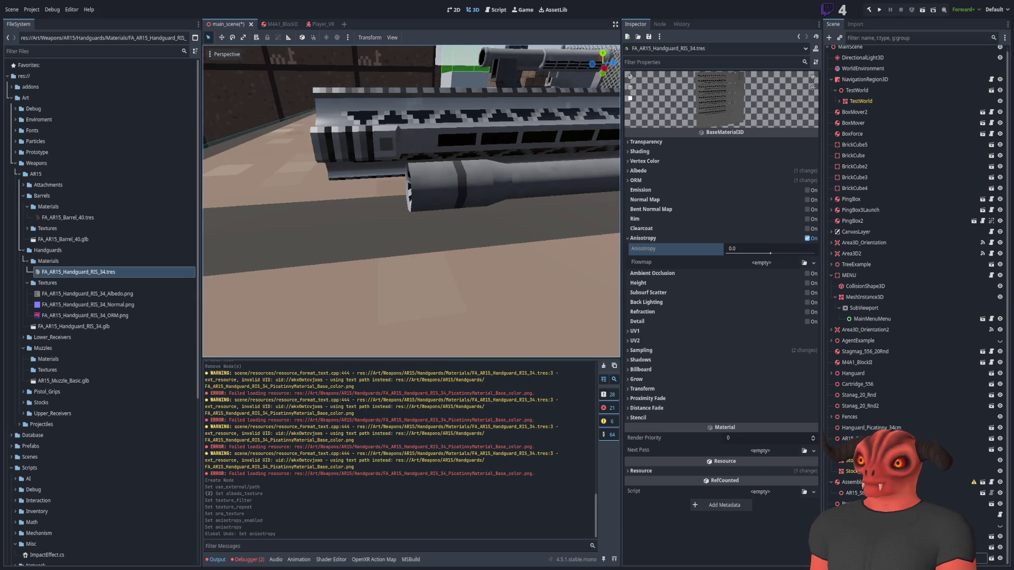
left_click_drag(369, 175, 335, 163)
mouse_move(386, 205)
left_mouse_down()
mouse_move(399, 174)
mouse_move(419, 203)
left_mouse_up()
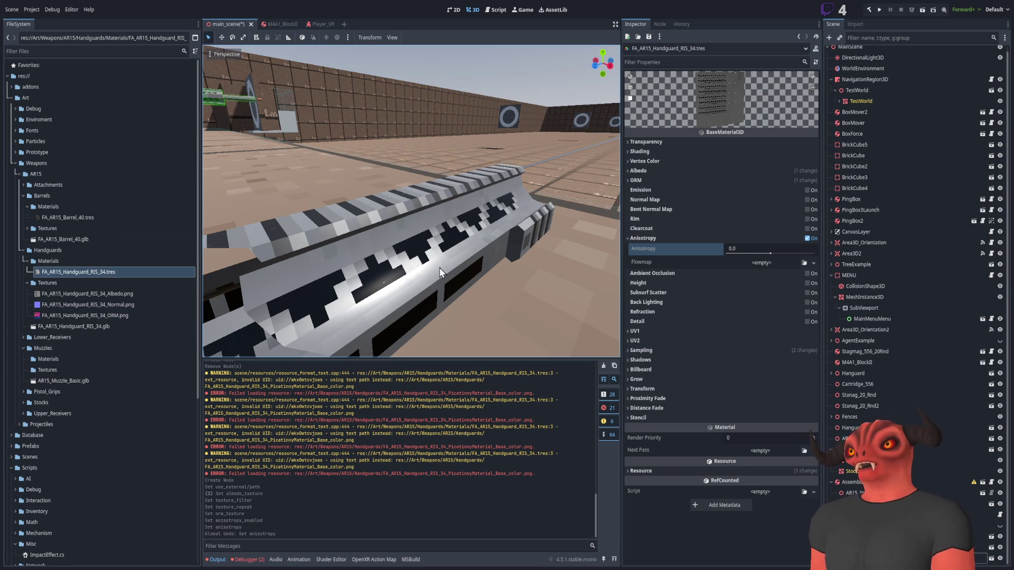
left_click_drag(439, 267, 458, 266)
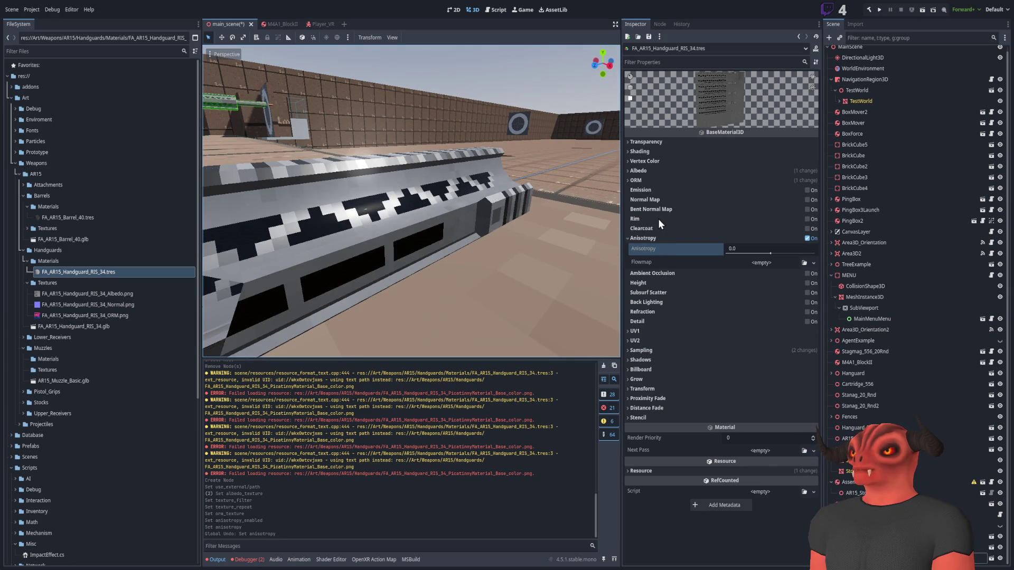
Collapse the ORM and Anisotropy sections and enable Normal Map on the handguard material.
left_click(652, 181)
mouse_move(781, 204)
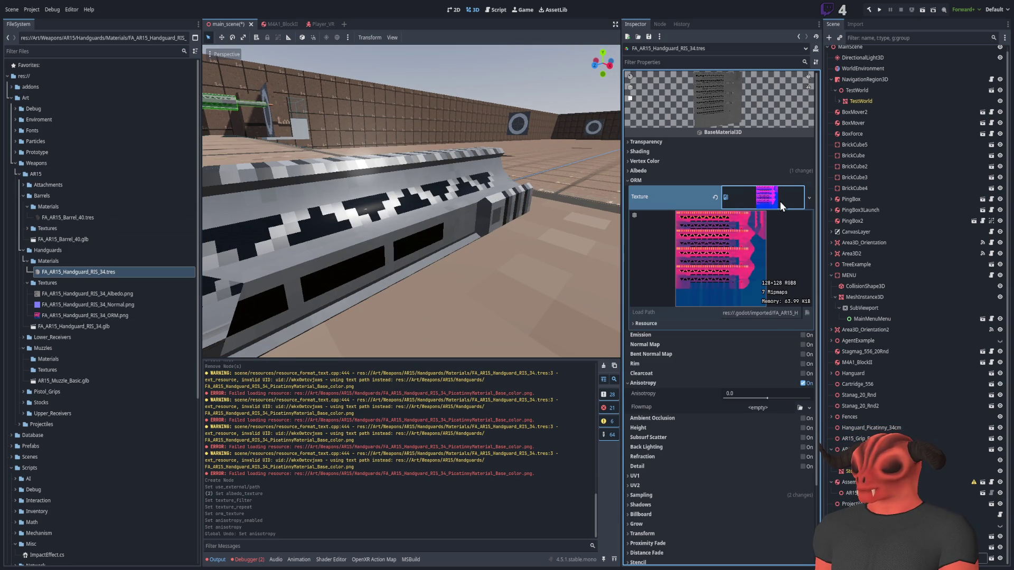
left_click(672, 181)
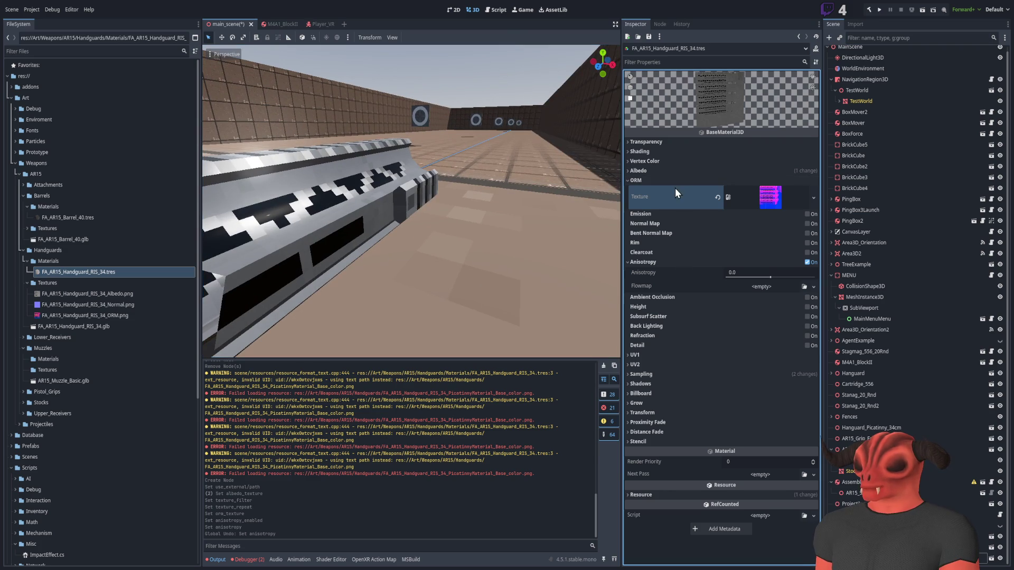
left_click(650, 238)
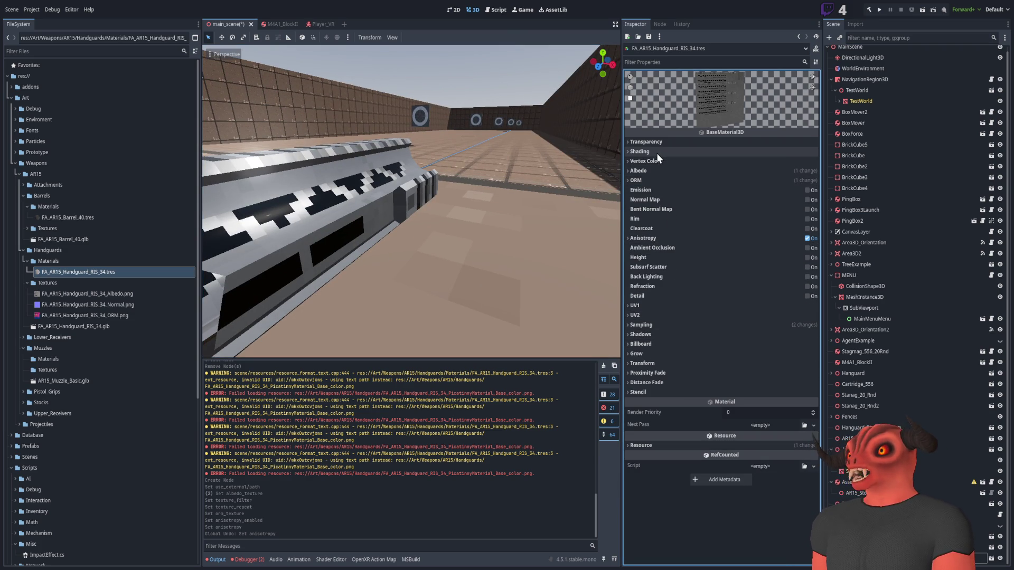
left_click(811, 200)
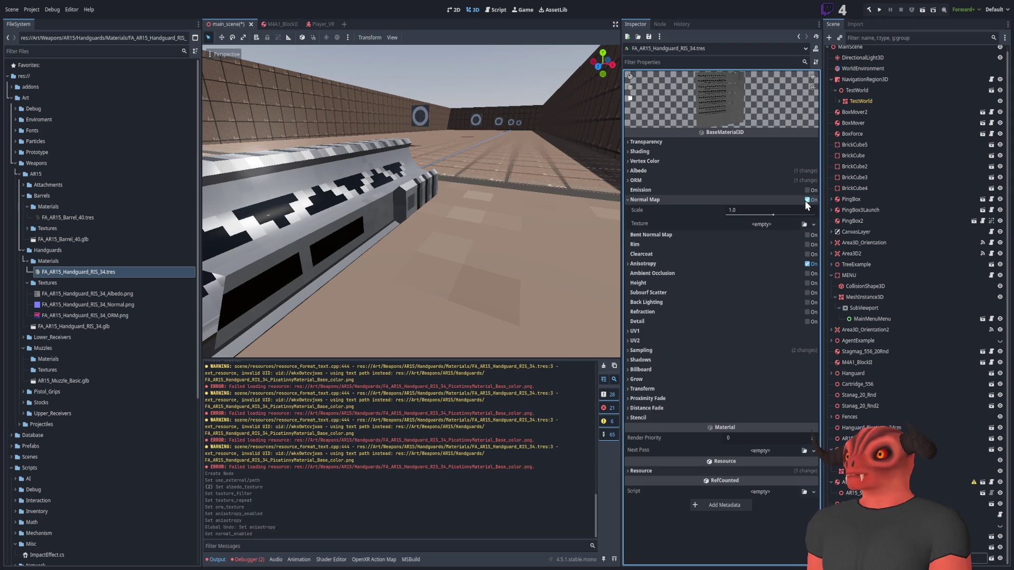
Assign FA_AR15_Handguard_RIS_34_Normal.png as the normal map, undoing and redoing to compare.
left_click(804, 224)
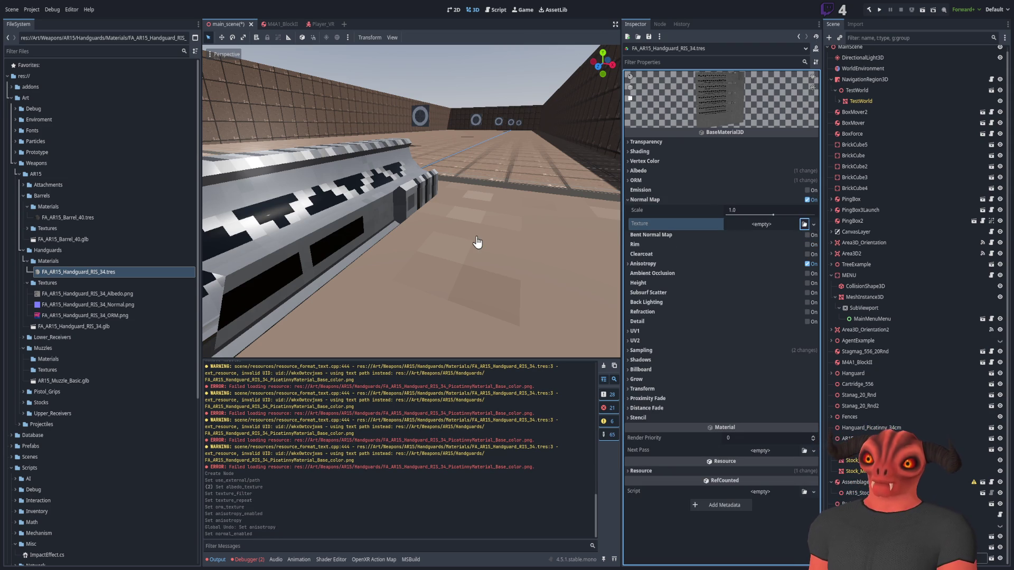
left_click_drag(482, 217, 455, 231)
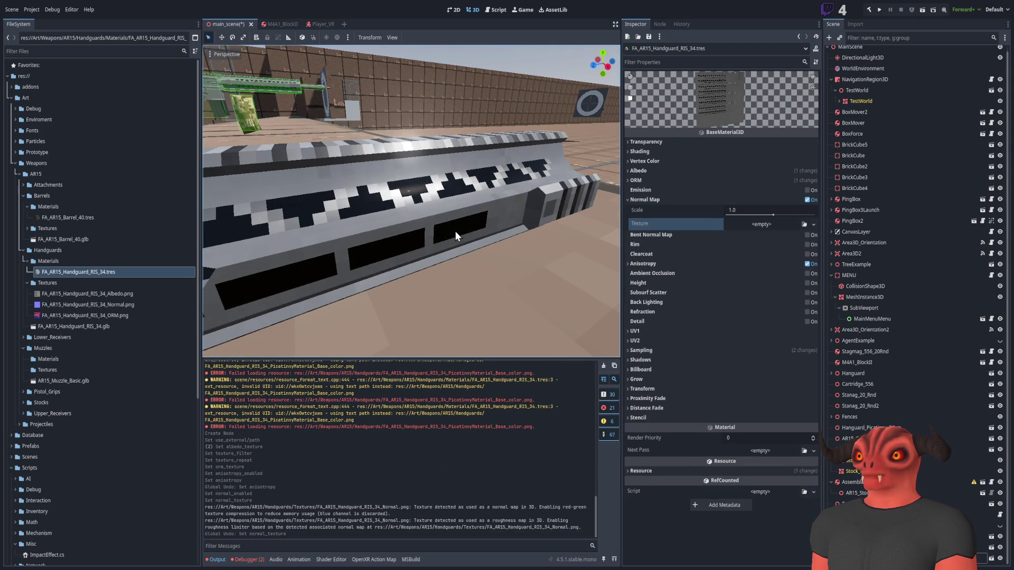
key("ctrl+z")
key("ctrl+shift+z")
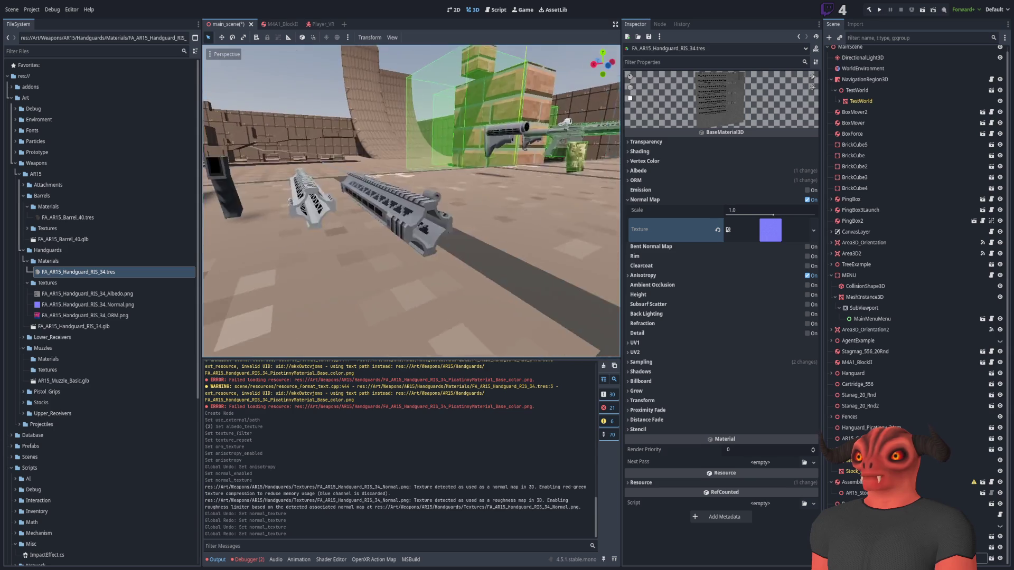
key("w")
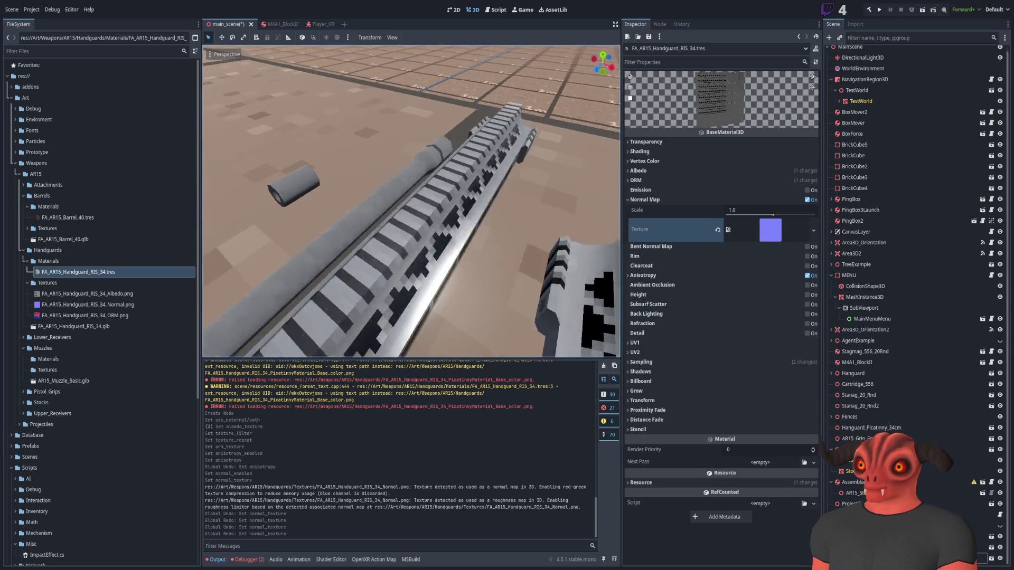
key("ctrl+z")
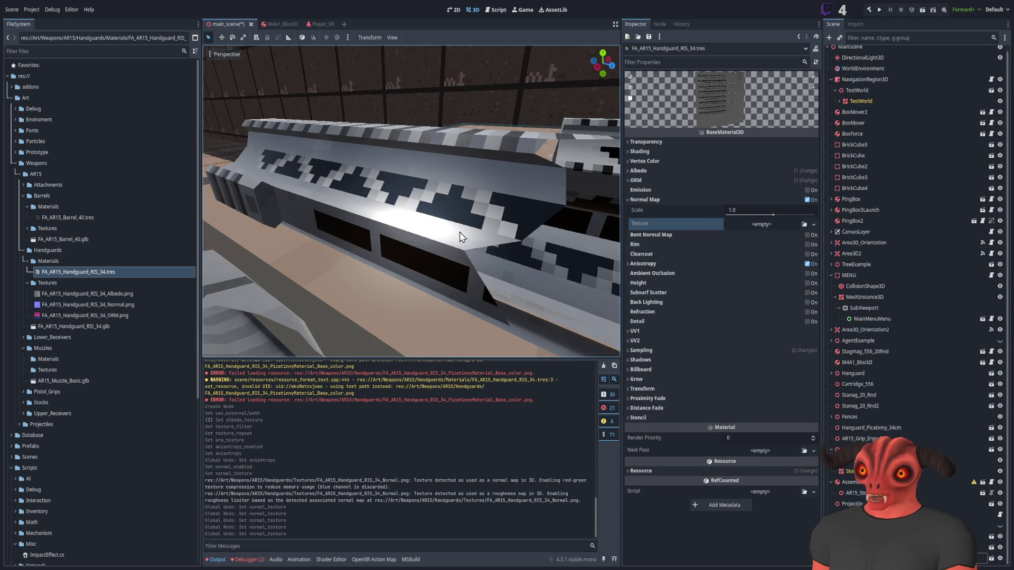
key("ctrl+shift+z")
Fly around the handguard rails to inspect the normal-mapped shading, then collapse Normal Map.
key("s")
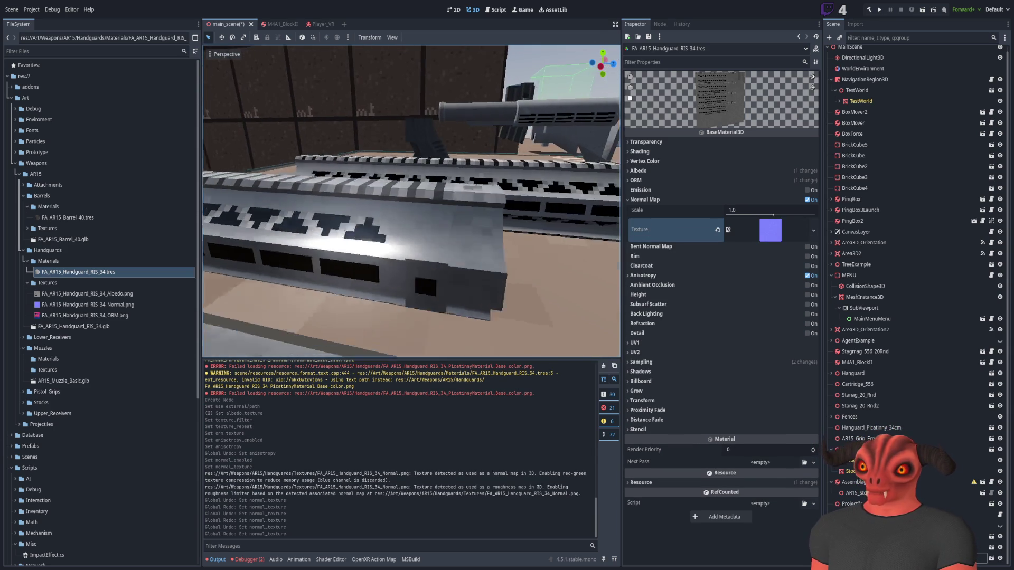
key("s")
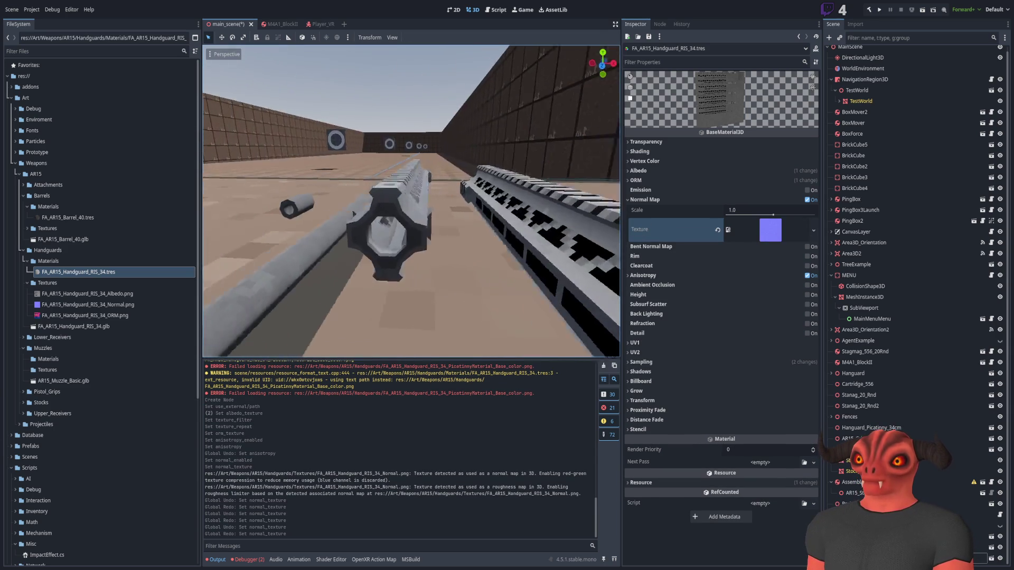
key("s")
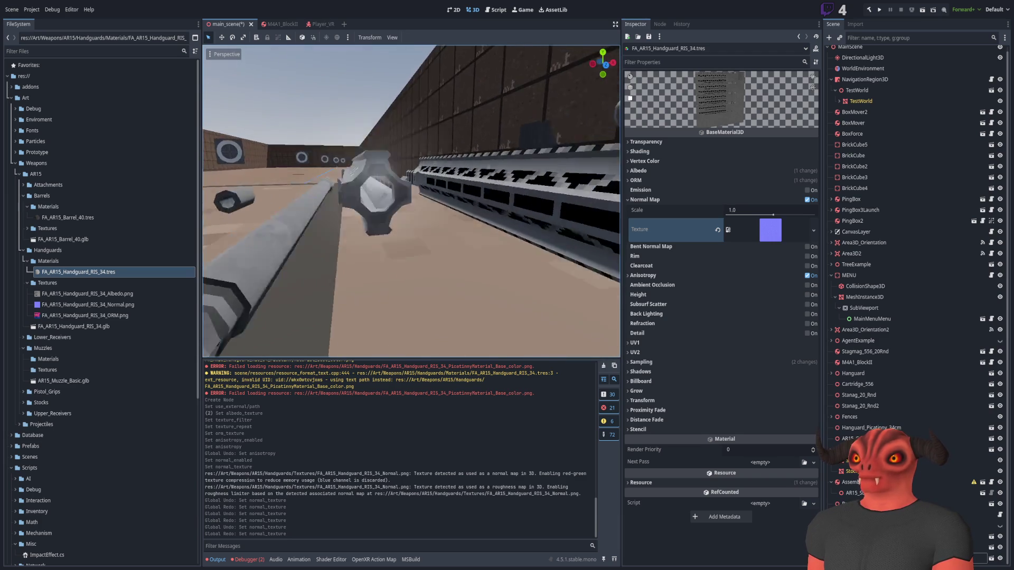
key("w")
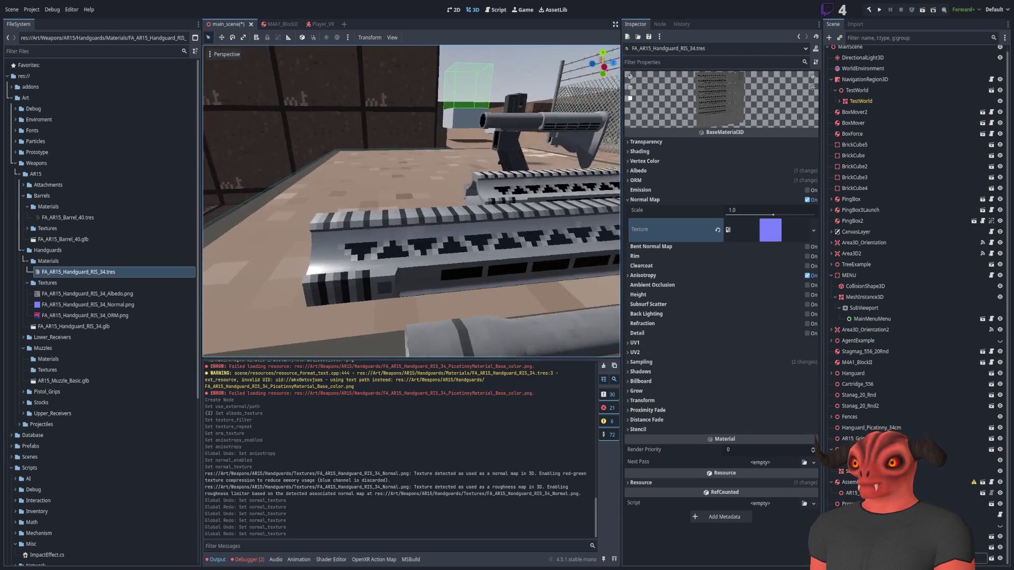
key("s")
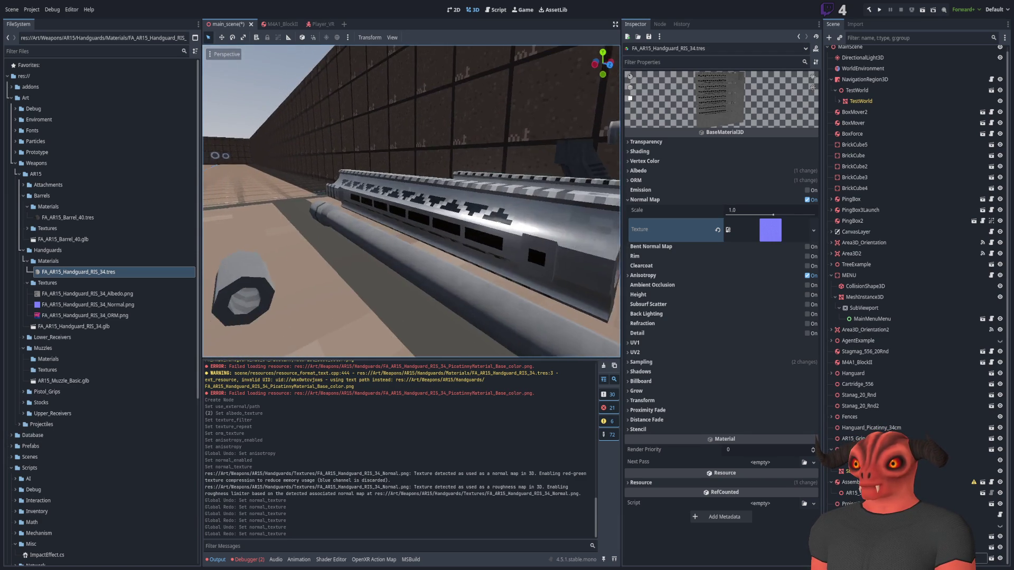
key("w")
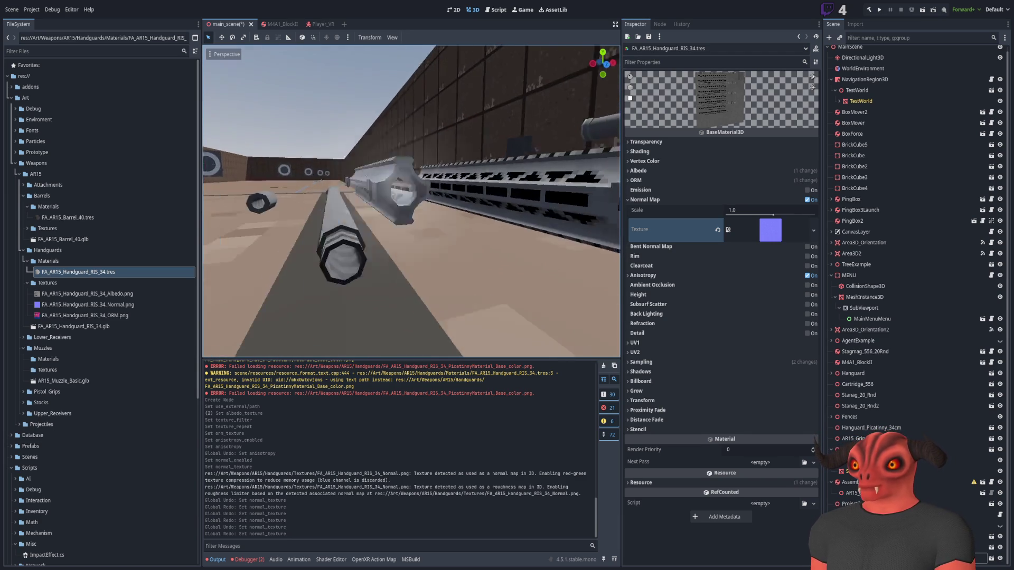
key("w")
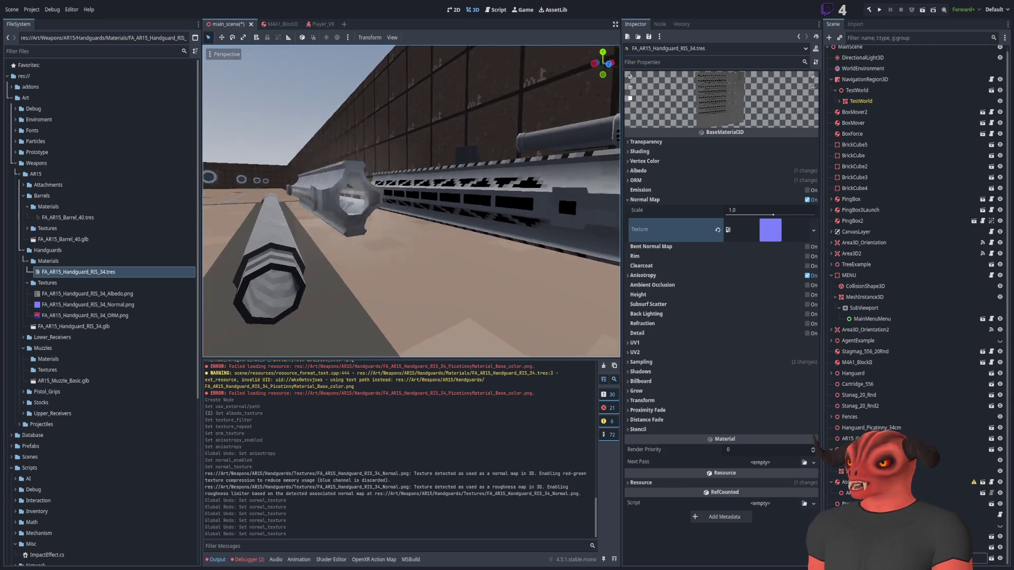
key("w")
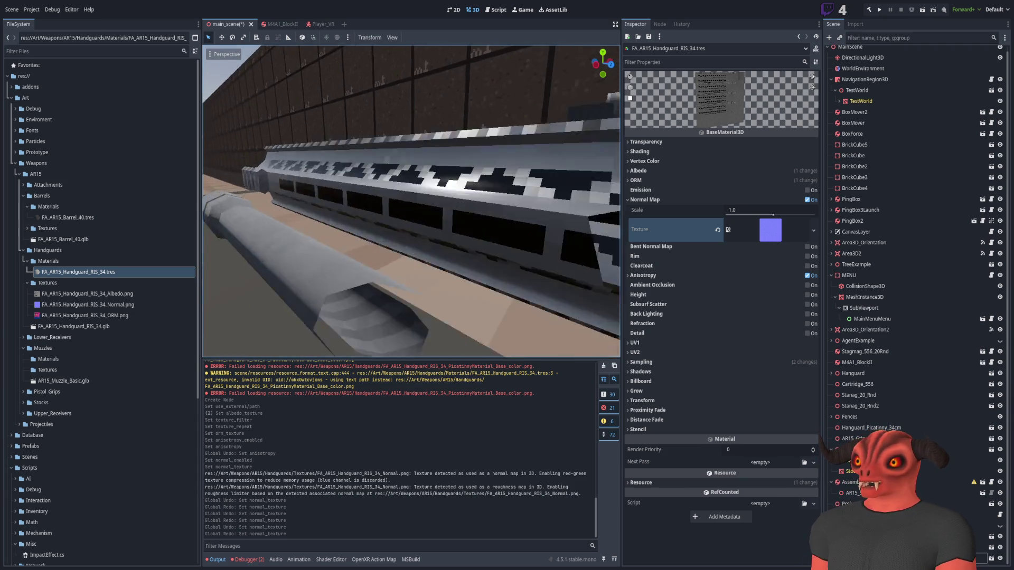
key("w")
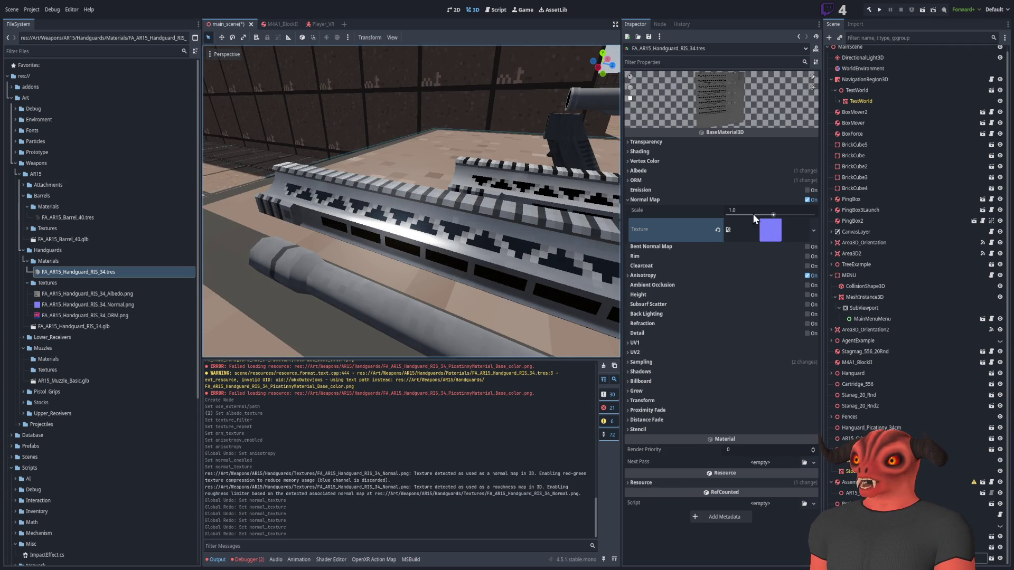
left_click(719, 200)
Peek at the ORM and Albedo sections, then fold them away again.
left_click(721, 181)
left_click(721, 180)
left_click(723, 171)
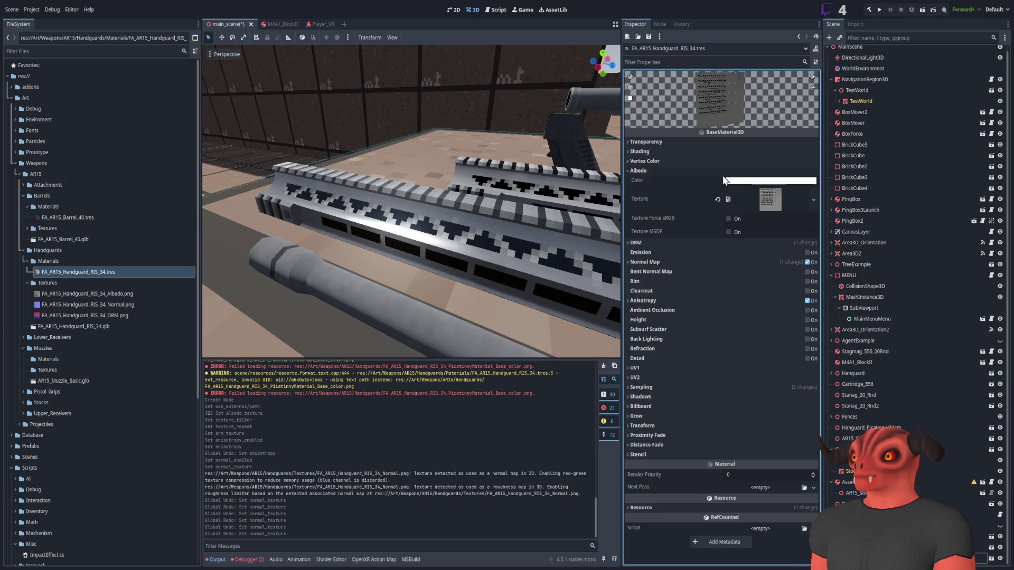
left_click(721, 171)
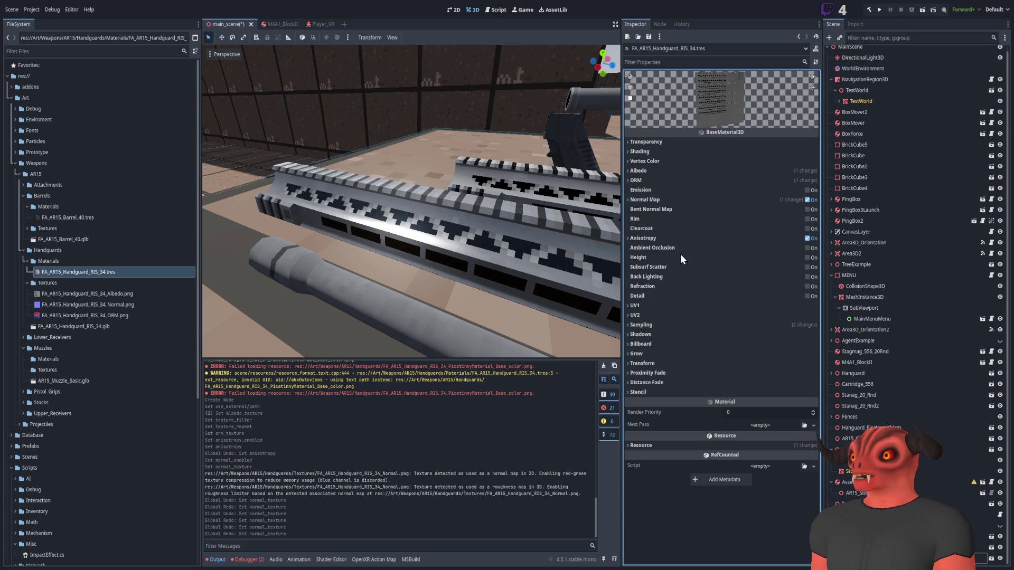
Toggle Anisotropy on and off to compare, leave it unchecked, and orbit beside the handguard.
left_click(680, 238)
left_click(807, 238)
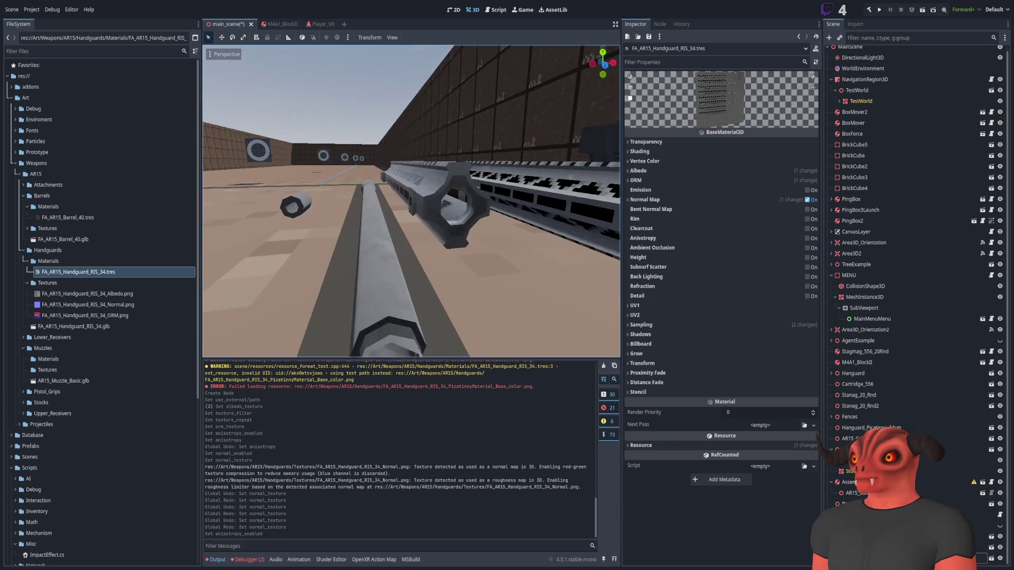
left_click(775, 242)
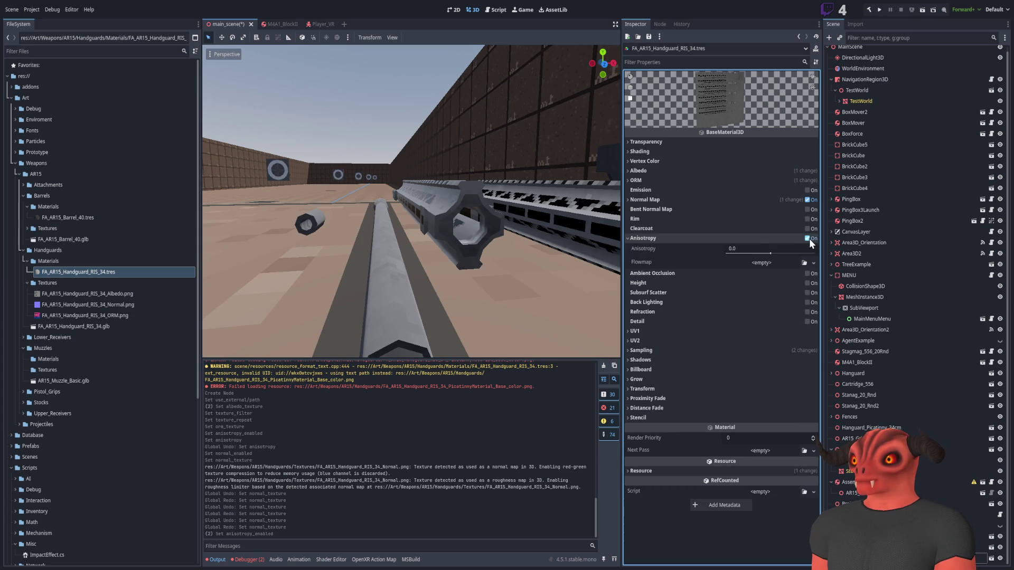
left_click(808, 238)
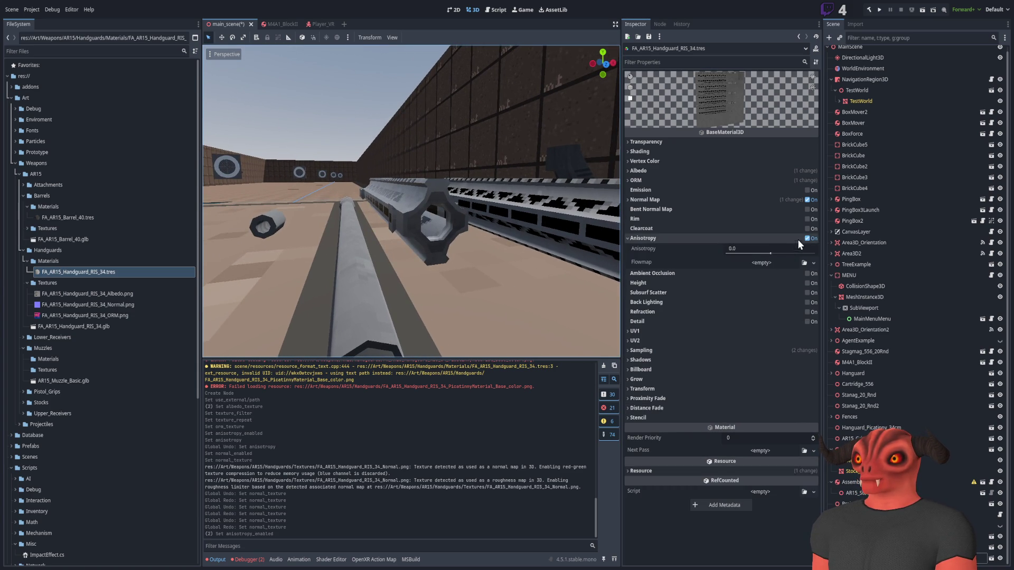
left_click(808, 239)
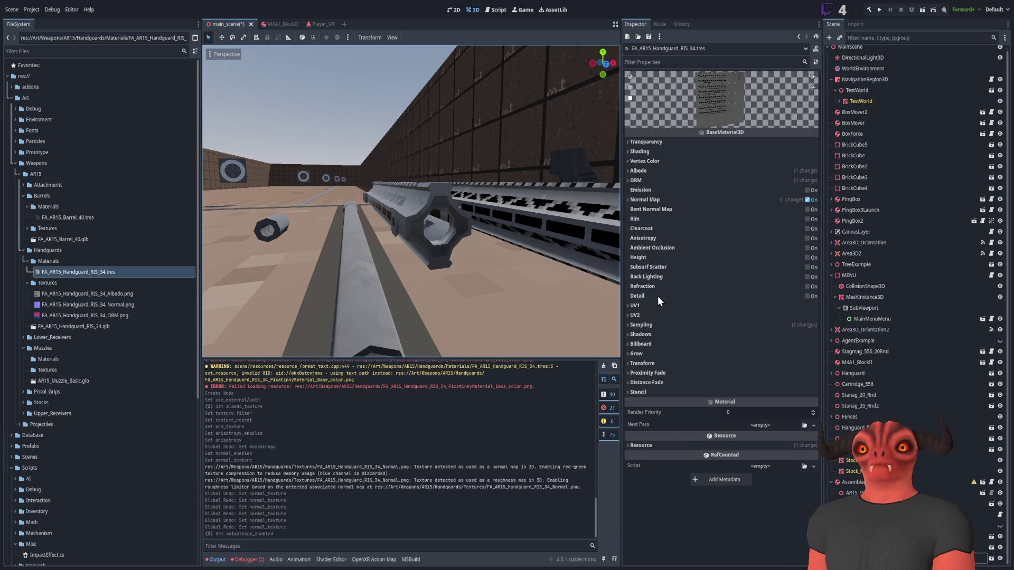
mouse_move(474, 241)
left_mouse_down()
mouse_move(391, 219)
mouse_move(412, 211)
mouse_move(370, 227)
mouse_move(696, 221)
left_mouse_up()
mouse_move(607, 227)
left_mouse_down()
mouse_move(454, 232)
mouse_move(591, 230)
left_mouse_up()
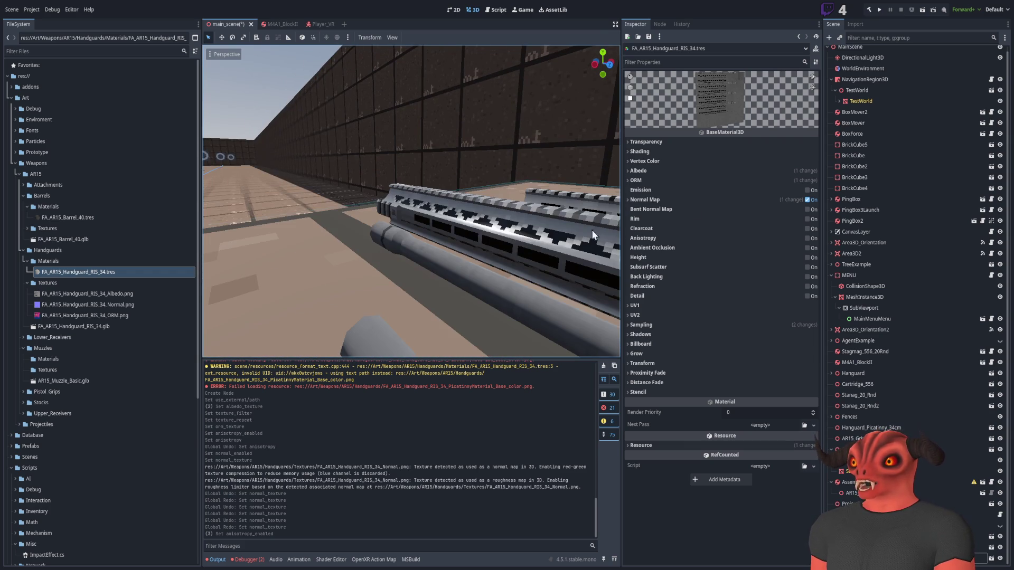
left_click(637, 180)
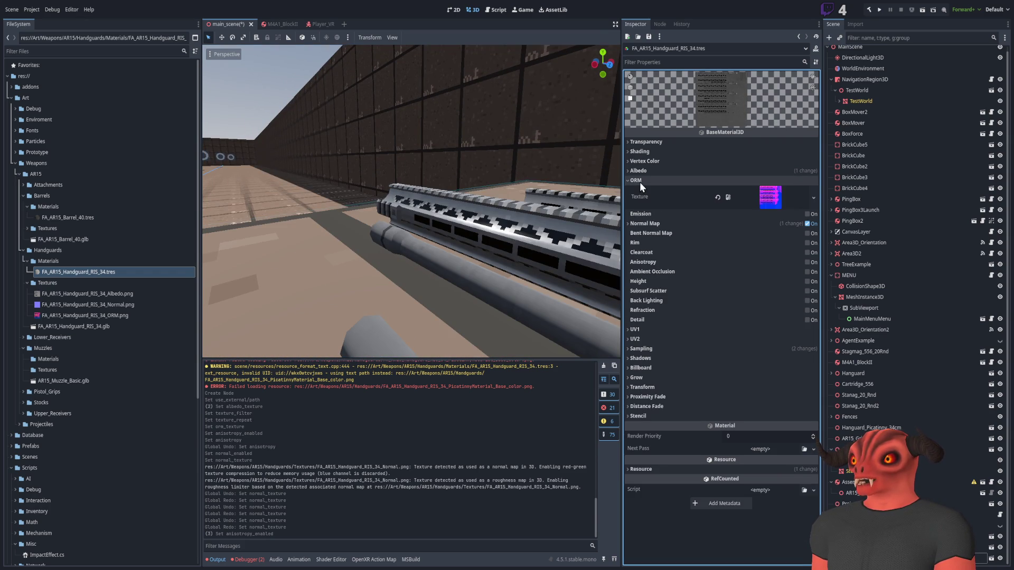
left_click(639, 181)
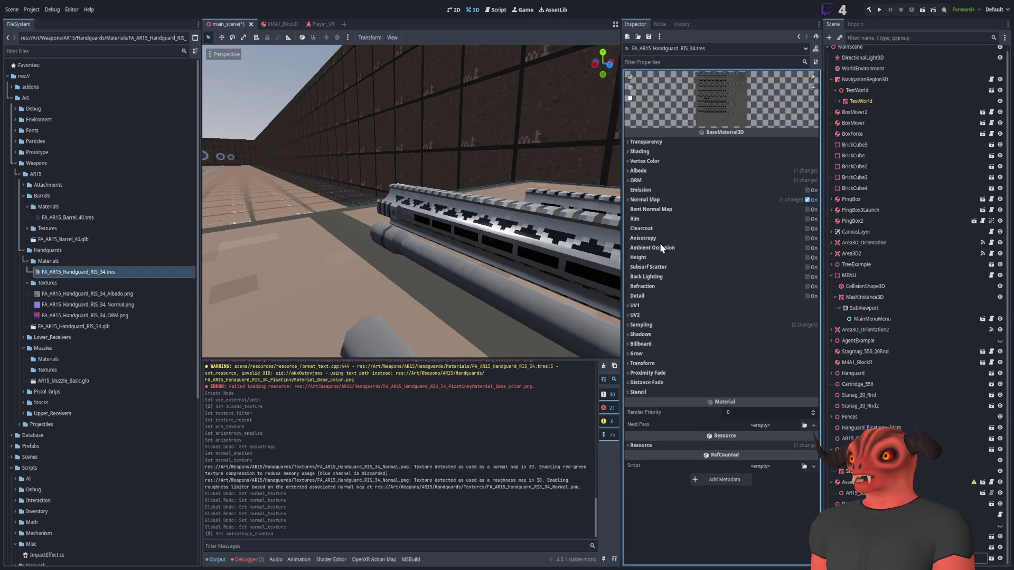
left_click(807, 248)
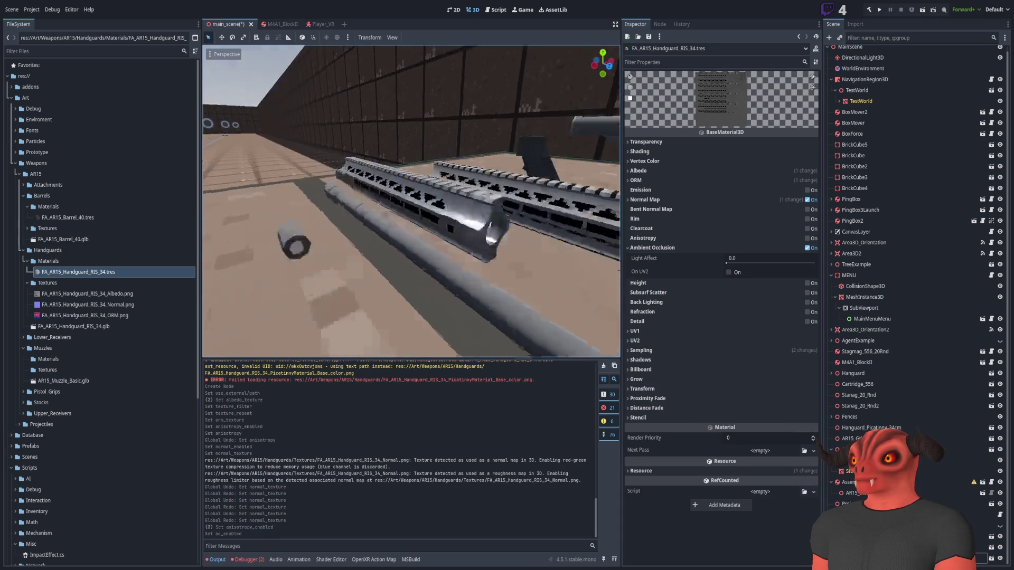
left_click_drag(412, 200, 465, 211)
left_click_drag(730, 262, 816, 262)
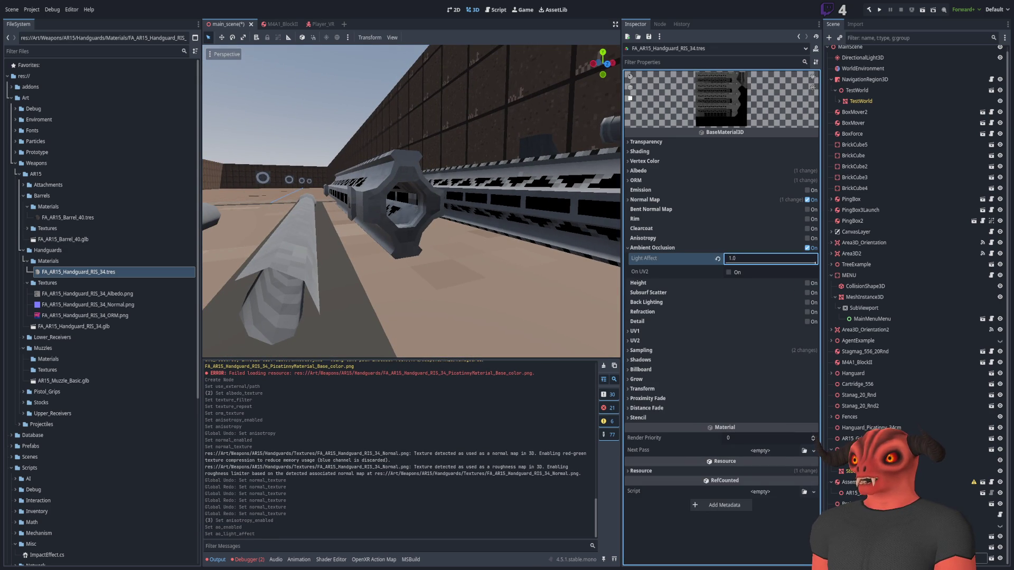
left_click_drag(412, 201, 454, 211)
scroll(412, 201, "up", 2)
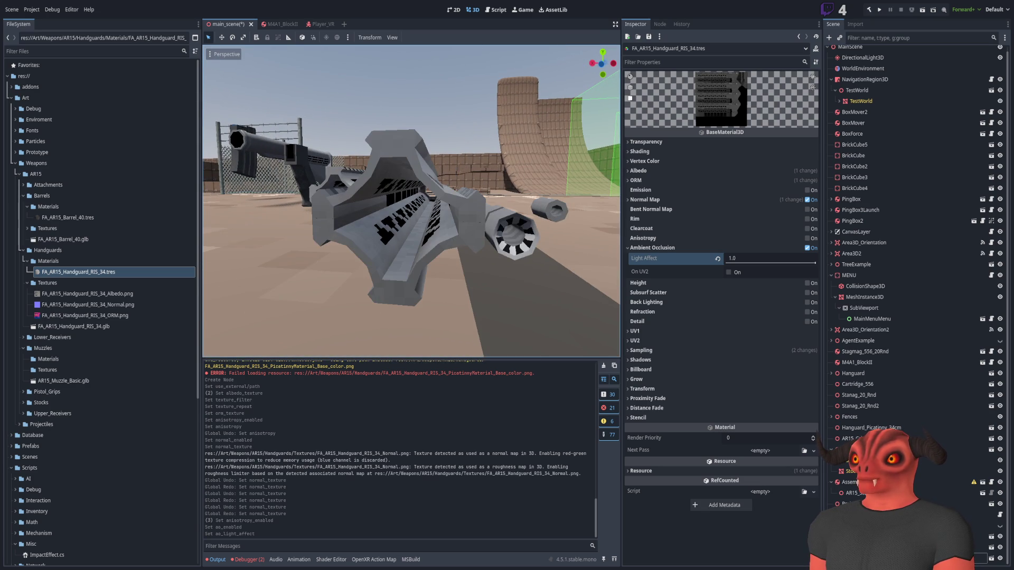
left_click(730, 272)
left_click(730, 272)
mouse_move(799, 262)
left_mouse_down()
mouse_move(711, 258)
mouse_move(860, 265)
left_mouse_up()
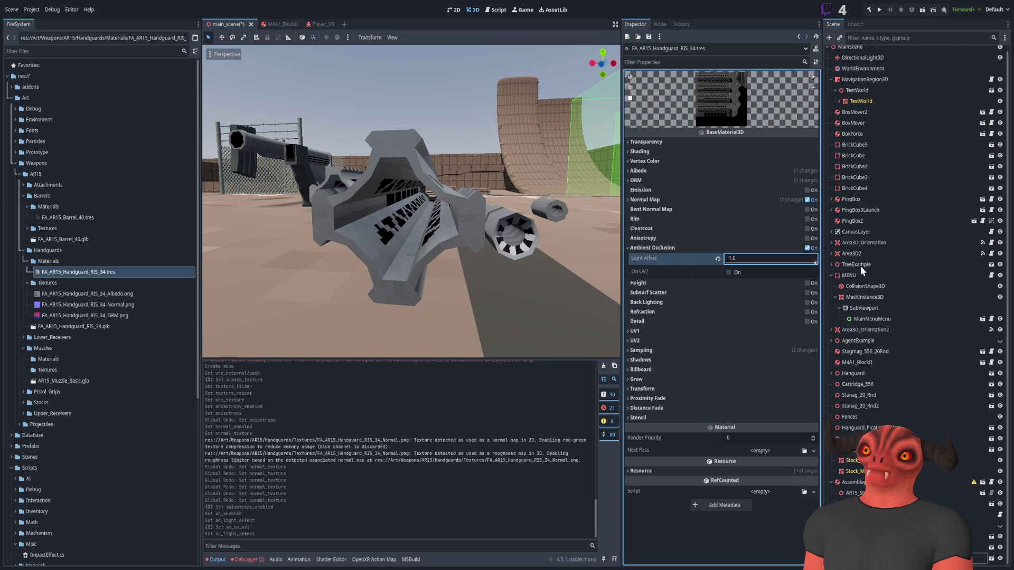
left_click(705, 248)
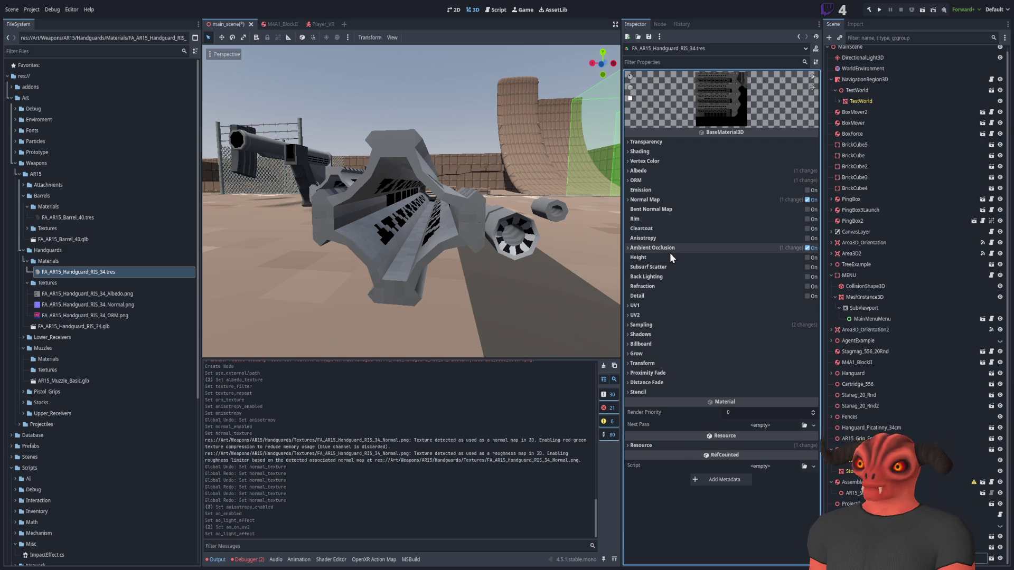
Enable Clearcoat on the handguard material and lower its strength to 0.0 in close-up.
left_click(806, 228)
mouse_move(484, 239)
left_mouse_down()
mouse_move(464, 245)
mouse_move(472, 277)
mouse_move(519, 279)
left_mouse_up()
mouse_move(514, 287)
left_mouse_down()
mouse_move(475, 275)
mouse_move(507, 269)
mouse_move(454, 264)
left_mouse_up()
mouse_move(800, 247)
left_mouse_down()
mouse_move(729, 247)
mouse_move(798, 252)
left_mouse_up()
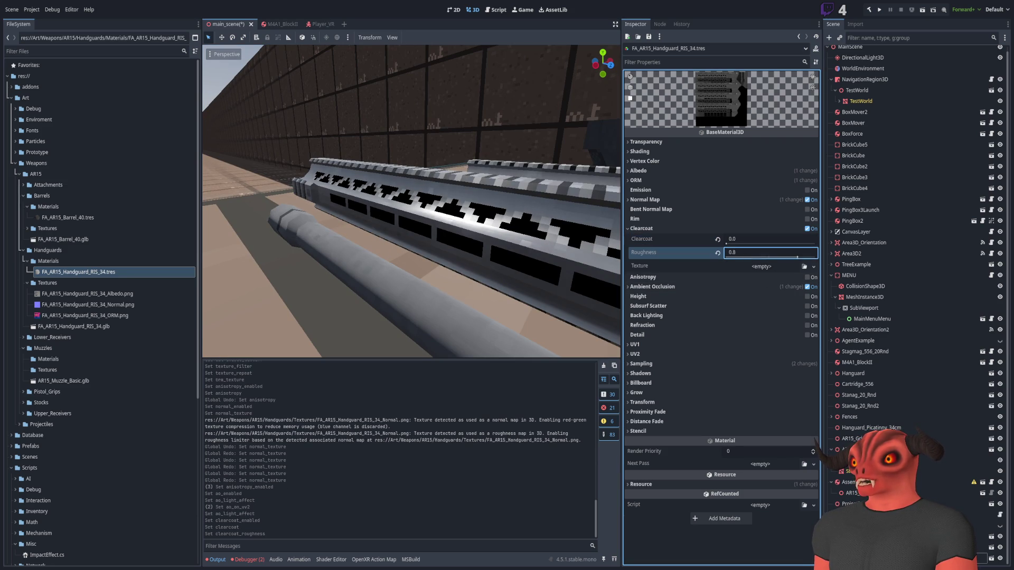
mouse_move(412, 200)
left_mouse_down()
mouse_move(404, 243)
mouse_move(386, 175)
left_mouse_up()
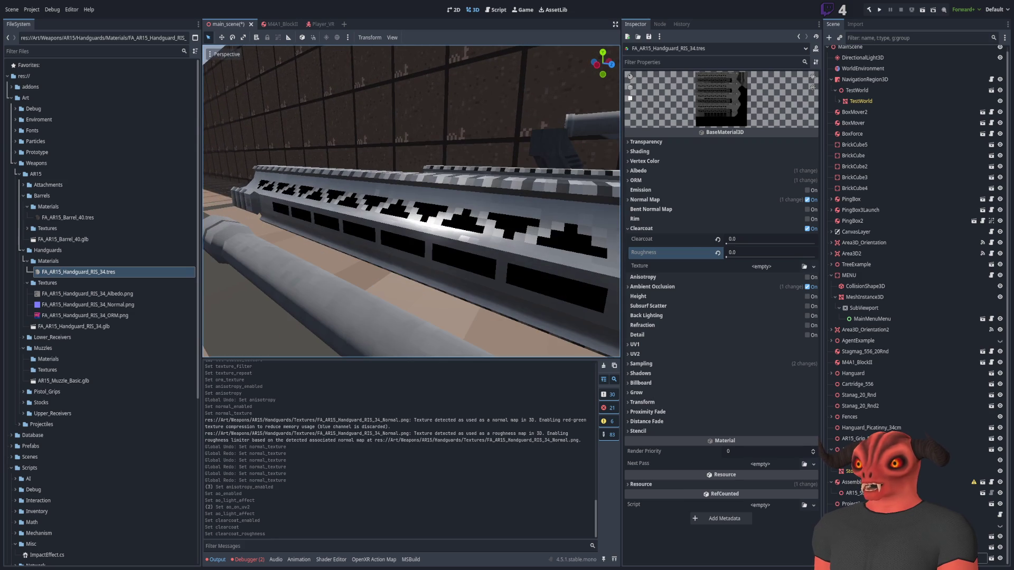
Test clearcoat strengths 0.26 and 0.44, reset roughness to 0.5, and return strength to 0.0.
mouse_move(729, 243)
left_mouse_down()
mouse_move(765, 242)
mouse_move(723, 240)
left_mouse_up()
left_click(717, 252)
mouse_move(810, 242)
left_mouse_down()
mouse_move(759, 243)
mouse_move(819, 245)
mouse_move(647, 236)
mouse_move(813, 242)
mouse_move(702, 240)
mouse_move(796, 244)
left_mouse_up()
left_click_drag(727, 243, 724, 242)
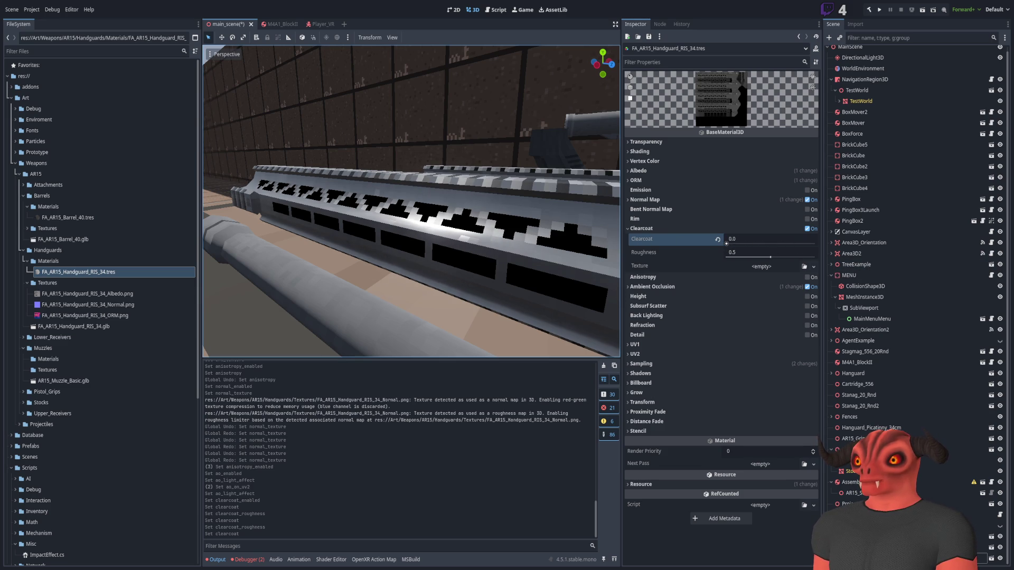
Fly around the handguard and barrel to inspect the clearcoat, then collapse its settings.
key("w")
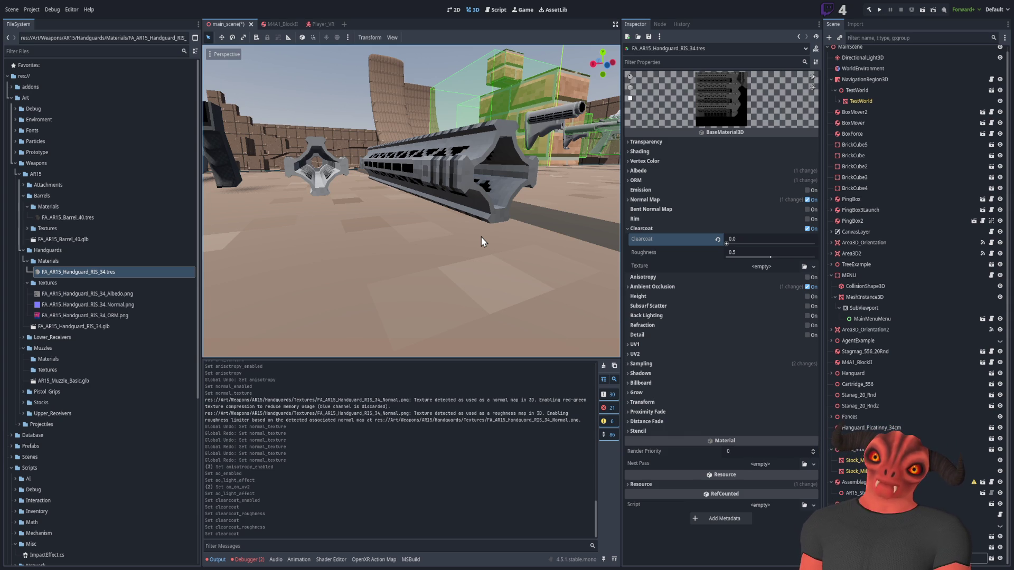
right_click(368, 211)
key("w")
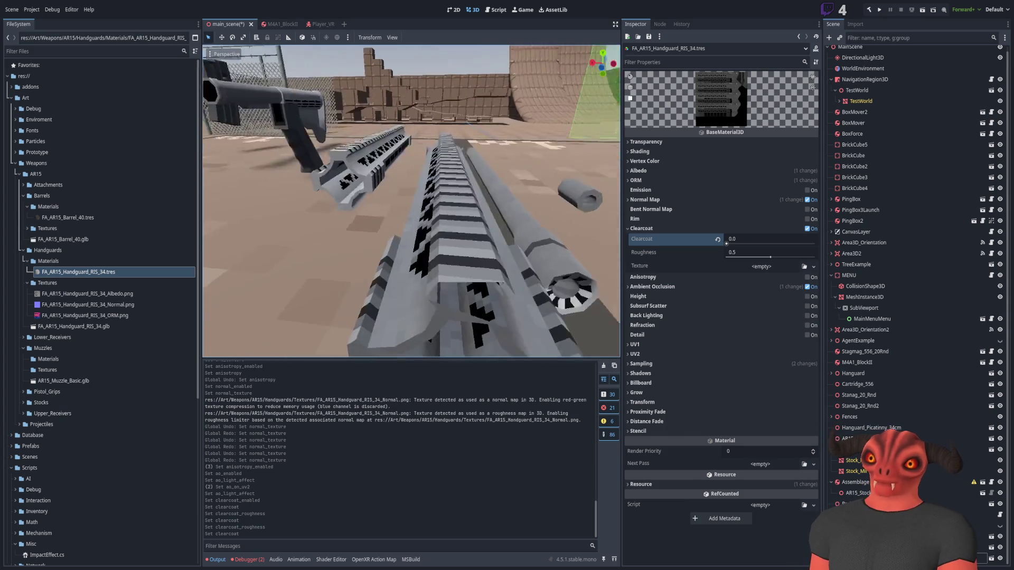
key("s")
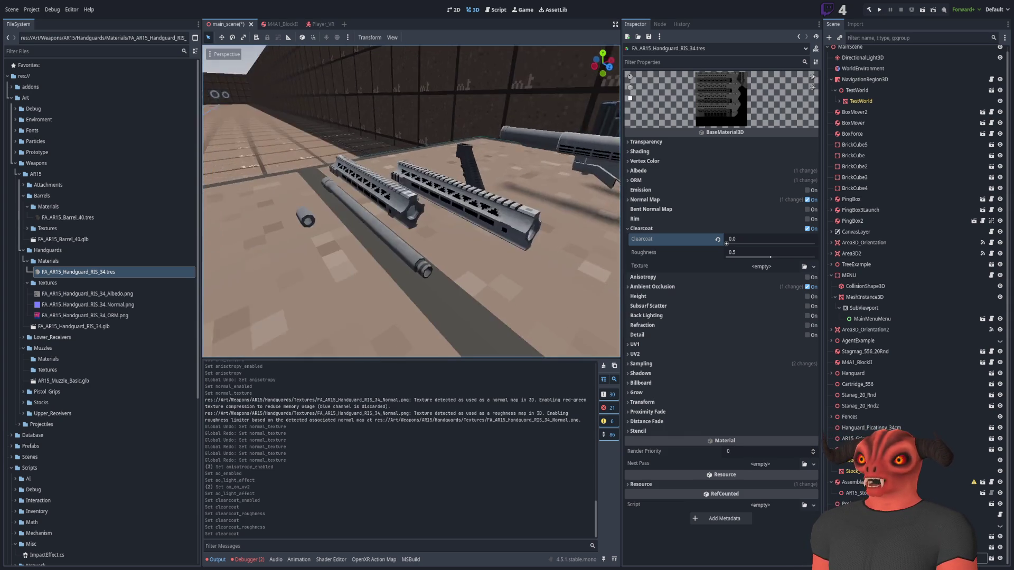
key("q")
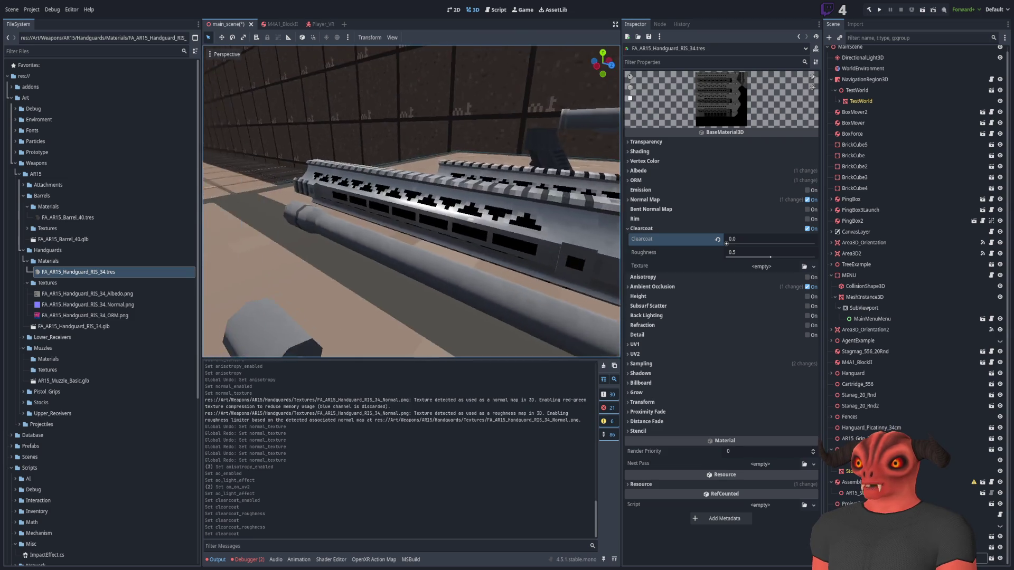
key("w")
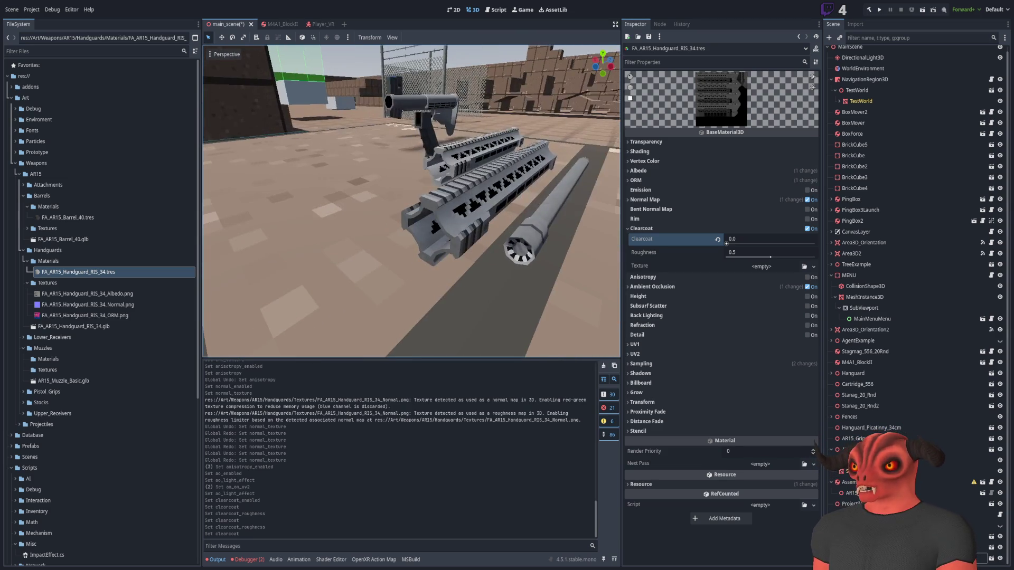
key("w")
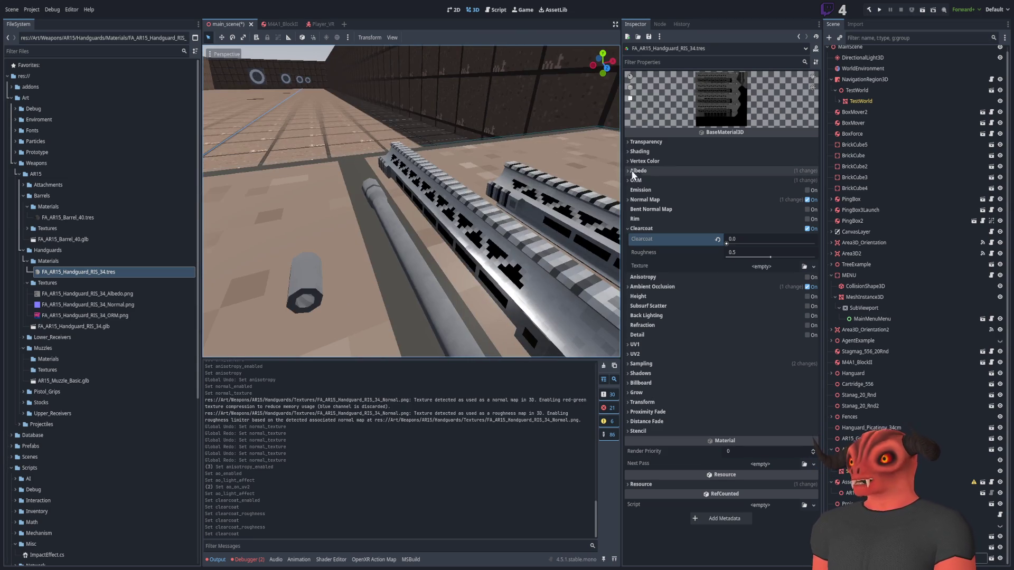
left_click(641, 228)
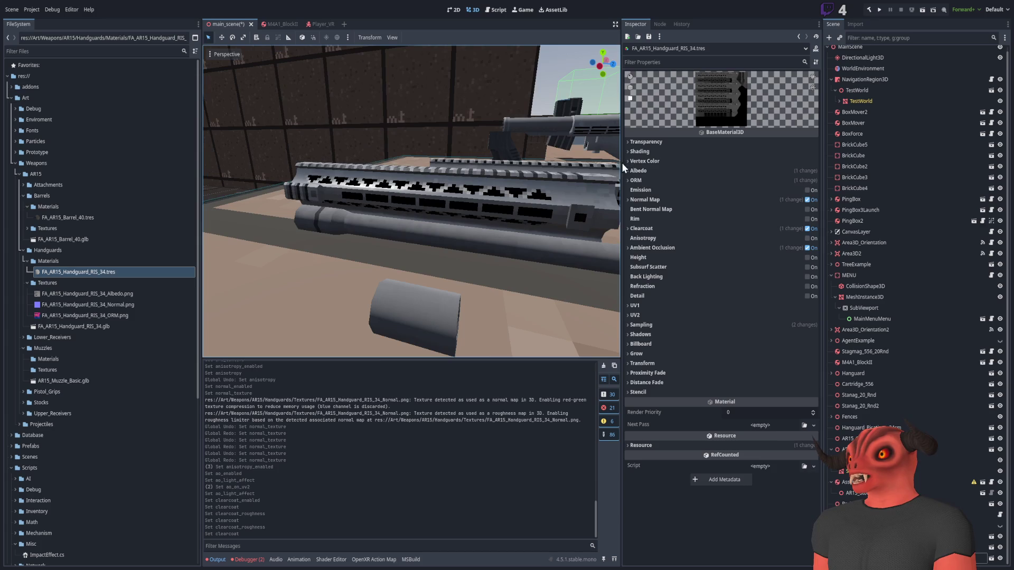
left_click(638, 170)
key("w")
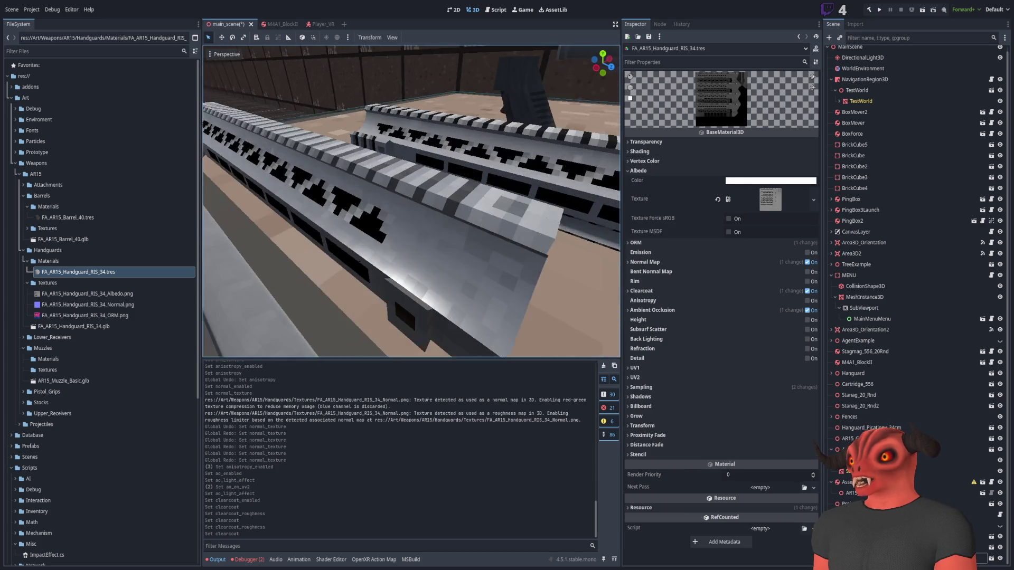
key("s")
scroll(496, 262, "up", 3)
key("Tab")
key("ctrl+v")
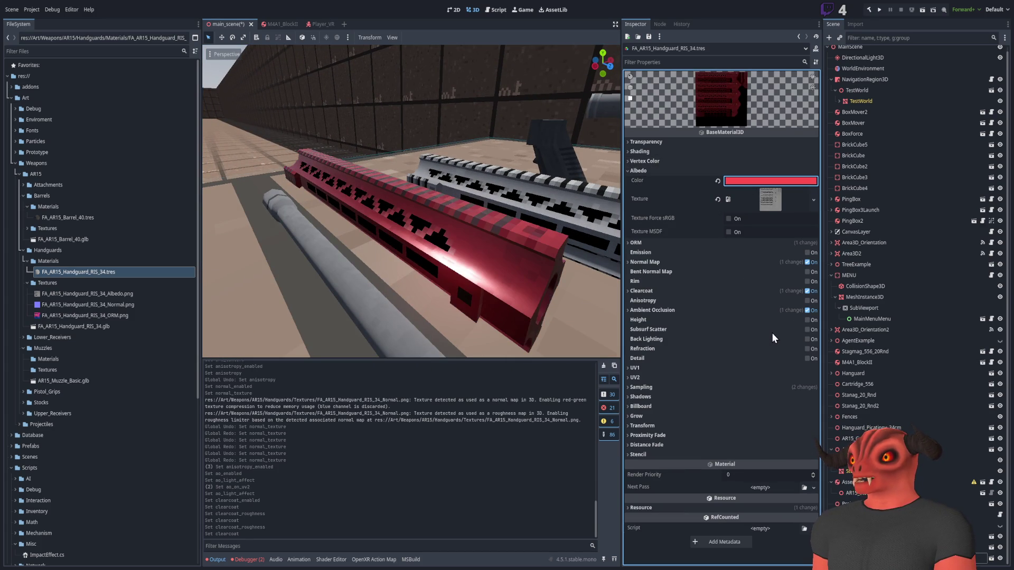
key("w")
key("s")
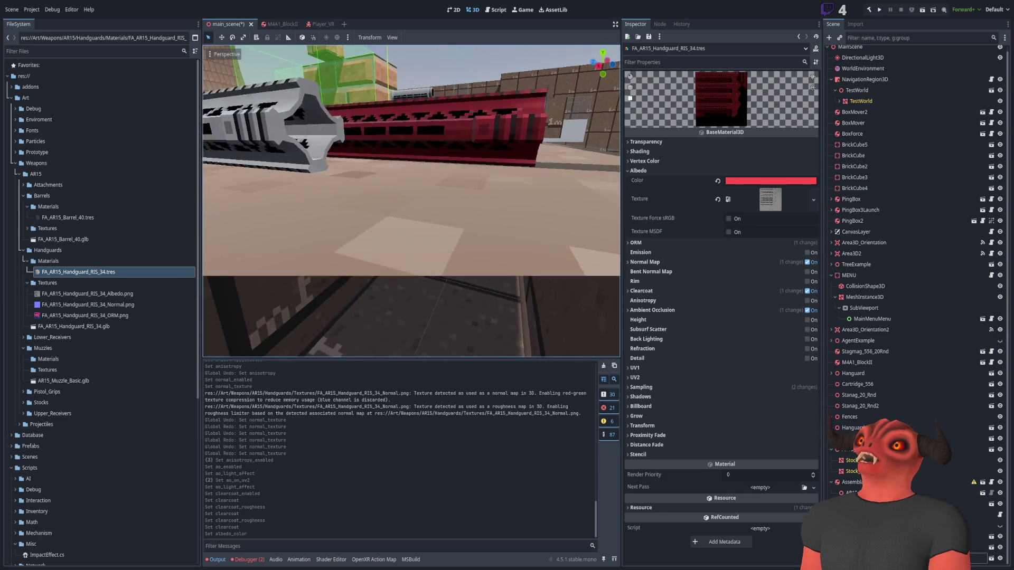
key("s")
key("w")
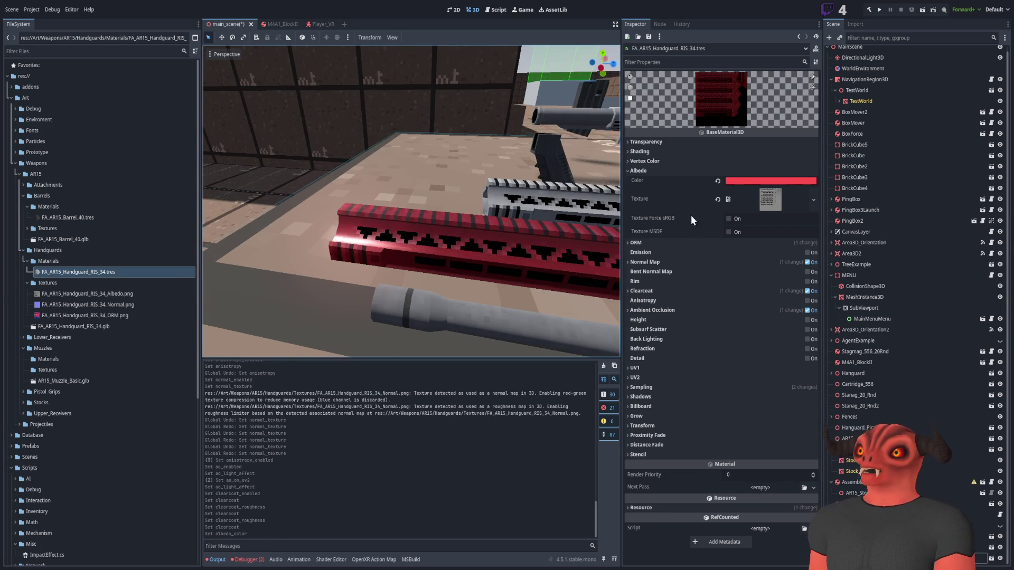
key("ctrl+z")
left_click(671, 169)
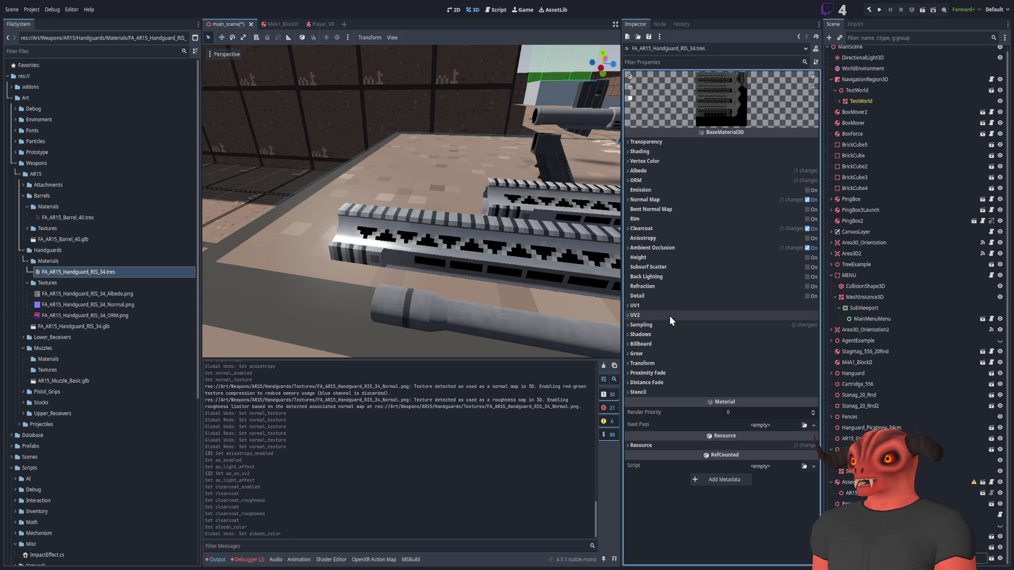
left_click(661, 391)
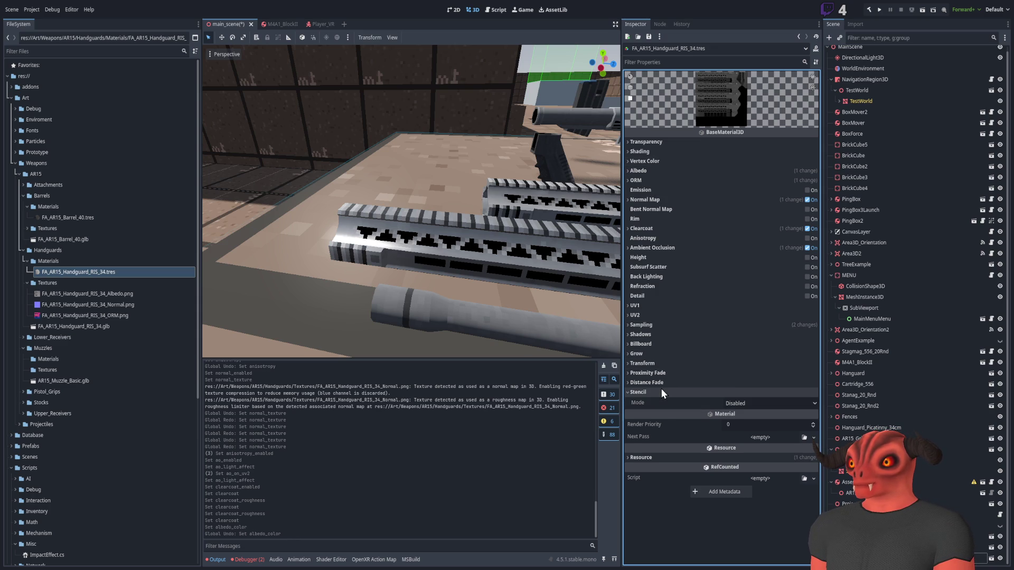
left_click(746, 435)
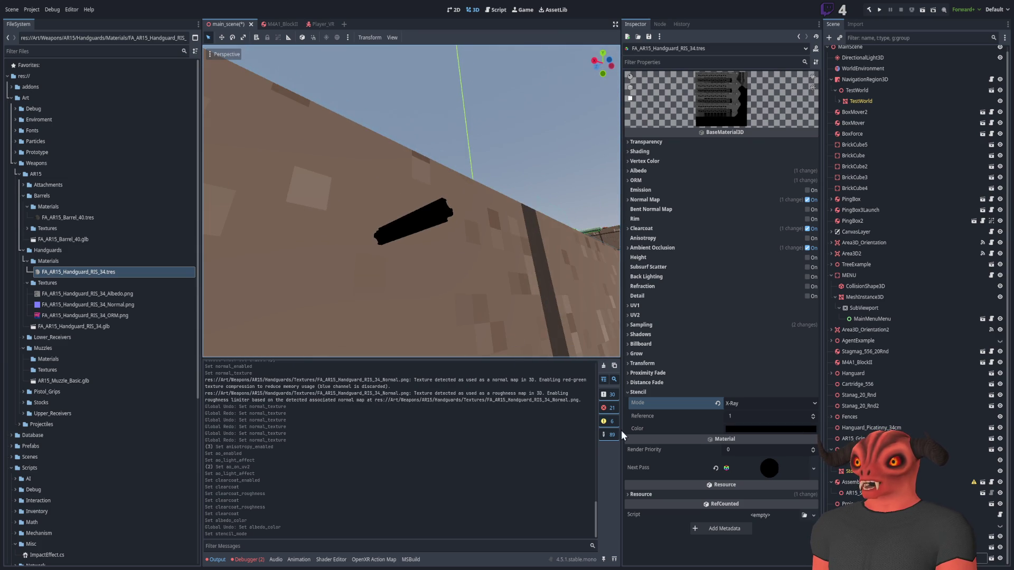
key("ctrl+v")
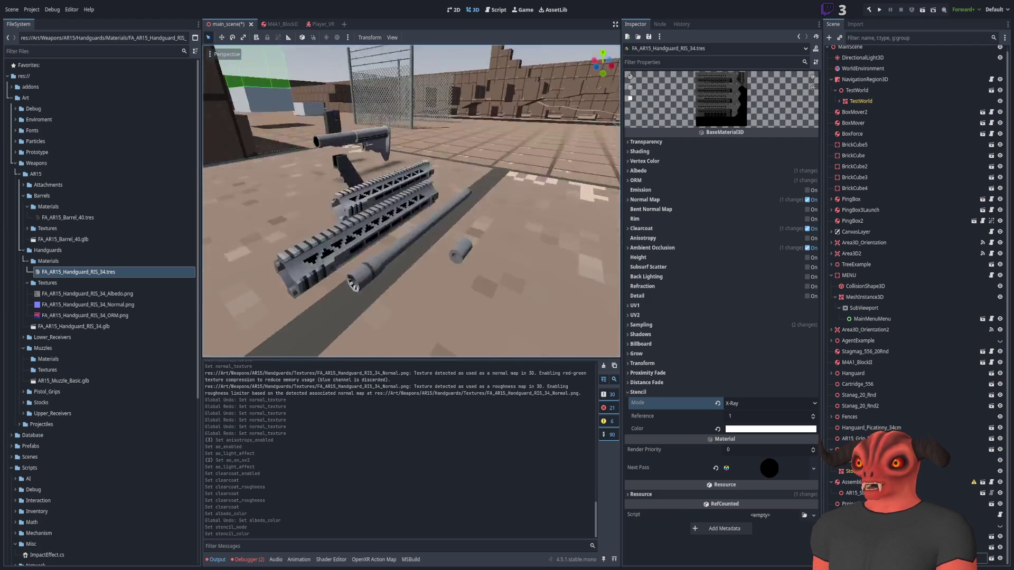
left_click(746, 403)
left_click(750, 409)
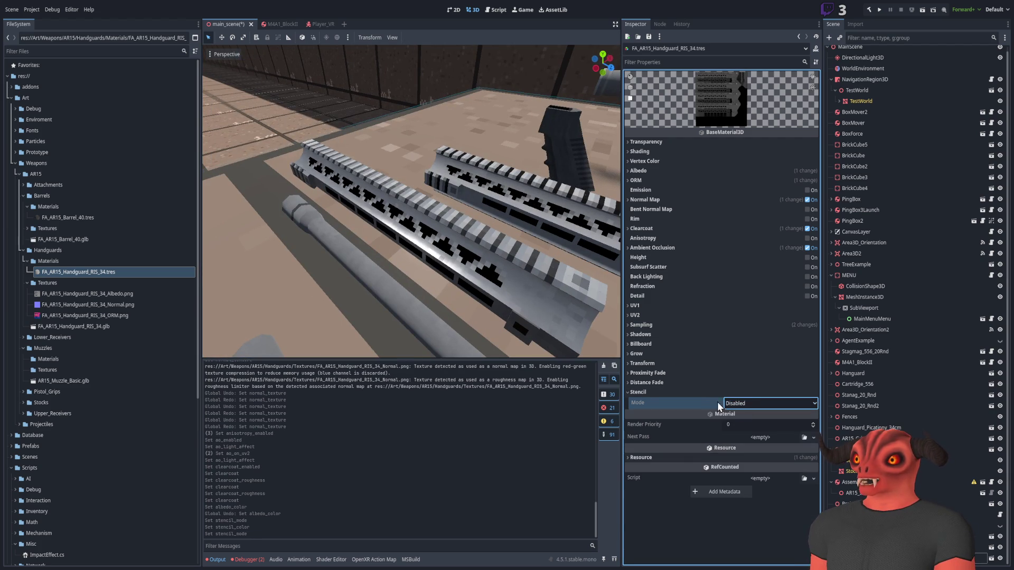
left_click(678, 389)
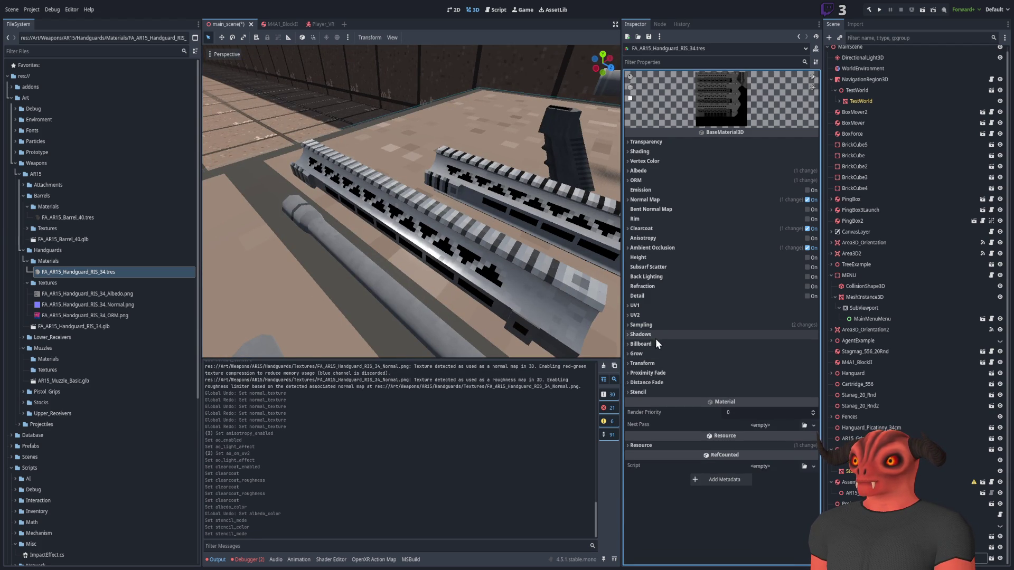
left_click(654, 311)
Collapse UV1 and briefly expand UV2 and Albedo before folding them again.
left_click(654, 312)
left_click(655, 314)
left_click(655, 316)
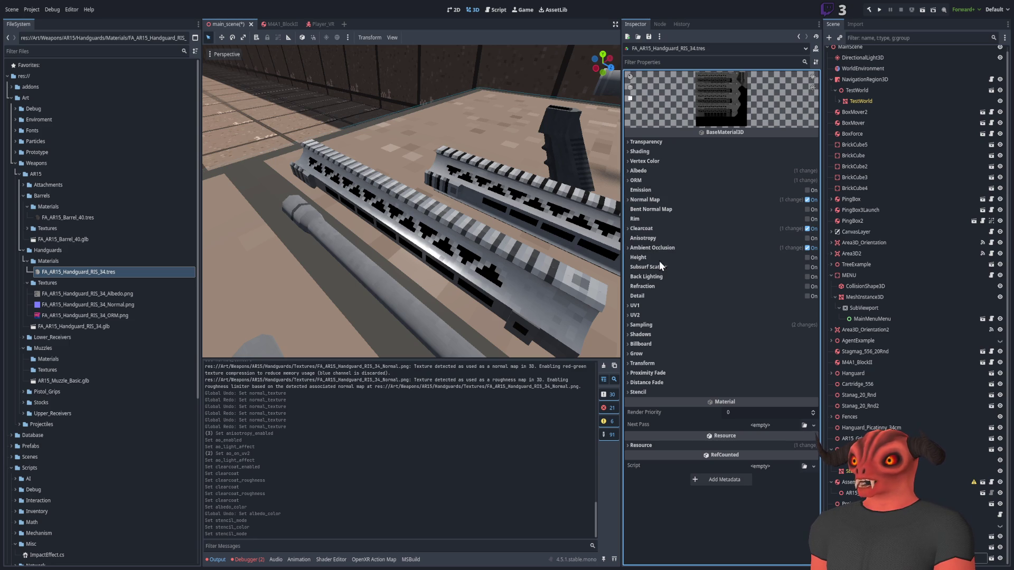
left_click(648, 171)
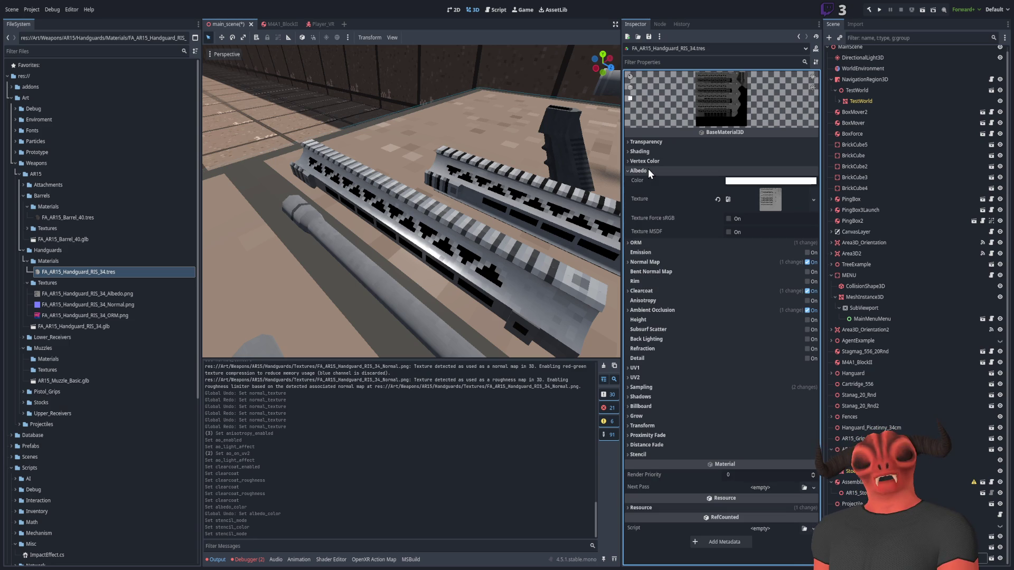
left_click(648, 169)
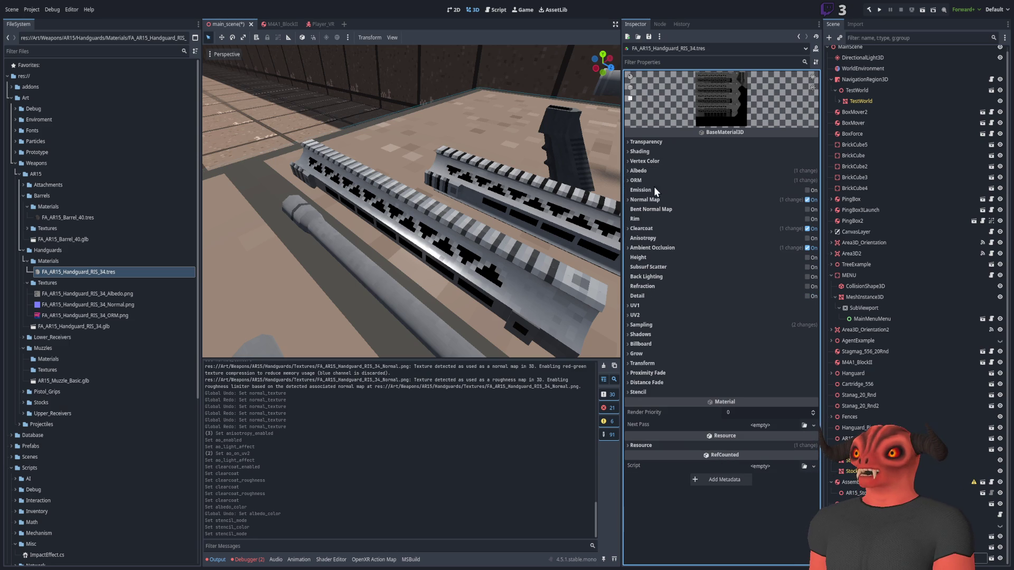
Turn Clearcoat off and enable Detail on the handguard material.
left_click(651, 231)
left_click(807, 228)
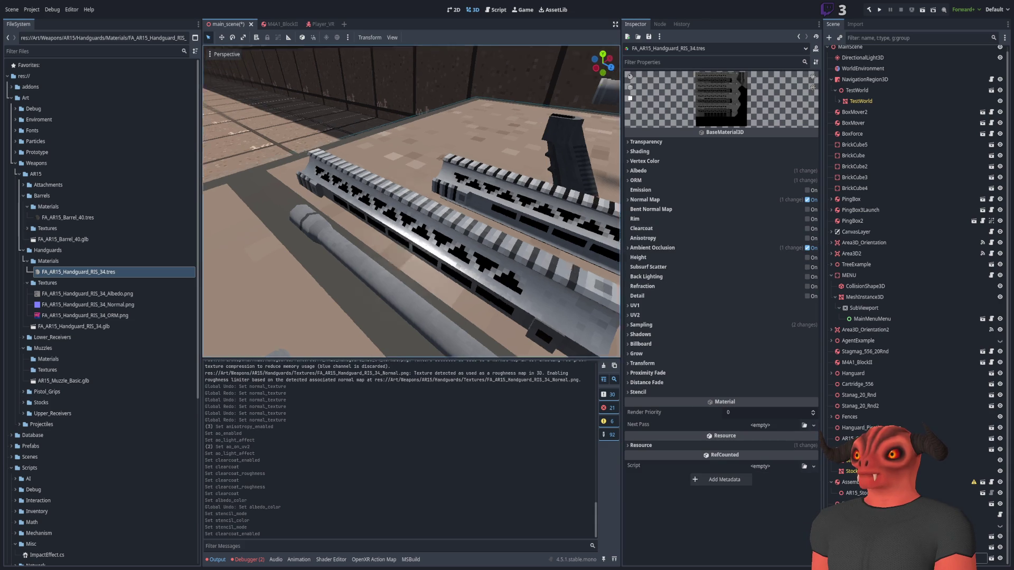
double_click(685, 249)
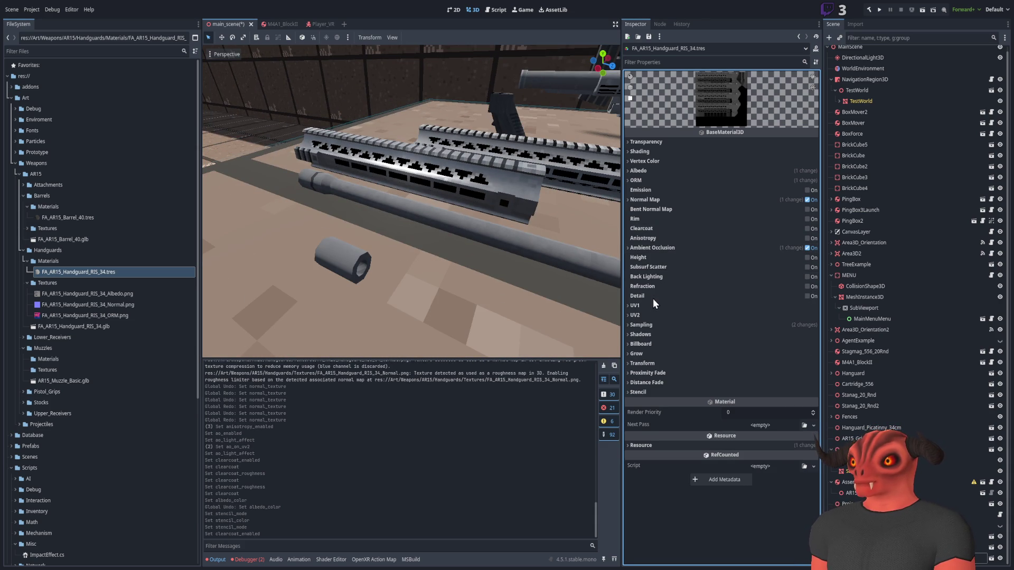
left_click(805, 296)
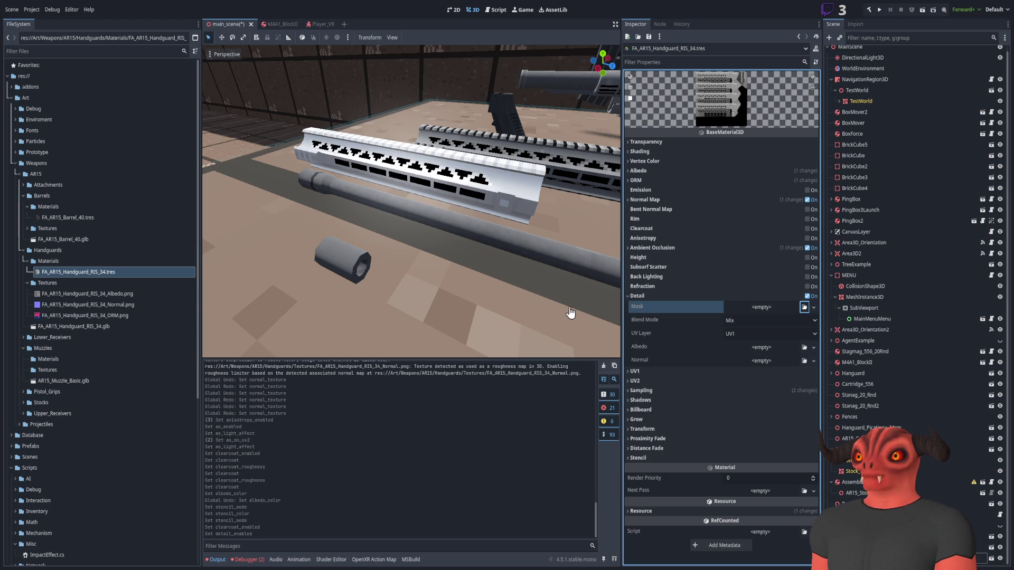
Use the brick texture as detail mask and try Add, Subtract and Multiply blend modes.
left_click_drag(445, 328, 391, 279)
left_click(738, 333)
left_click(757, 340)
left_click(758, 333)
left_click(753, 332)
left_click(754, 343)
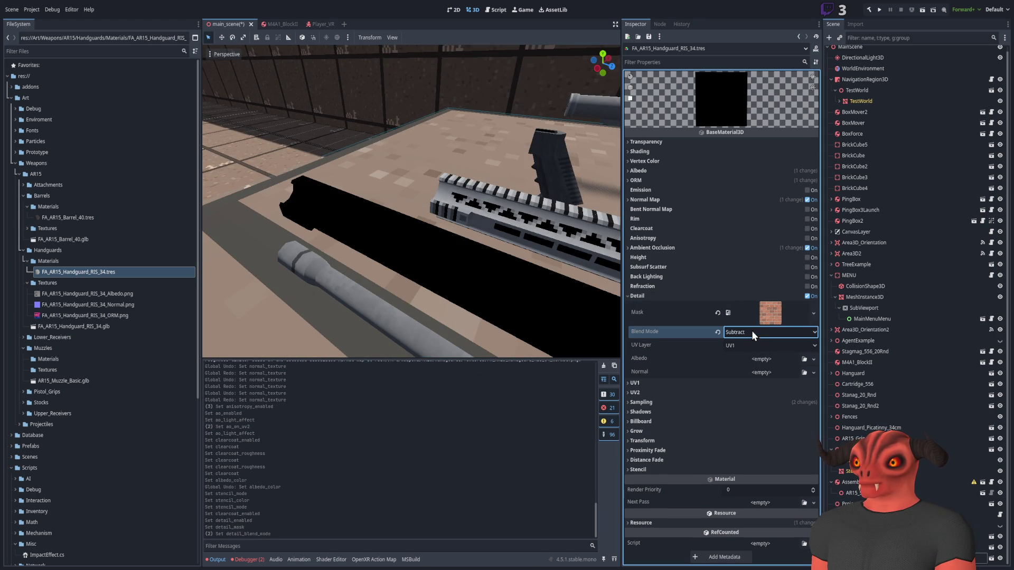
left_click(752, 332)
left_click(743, 376)
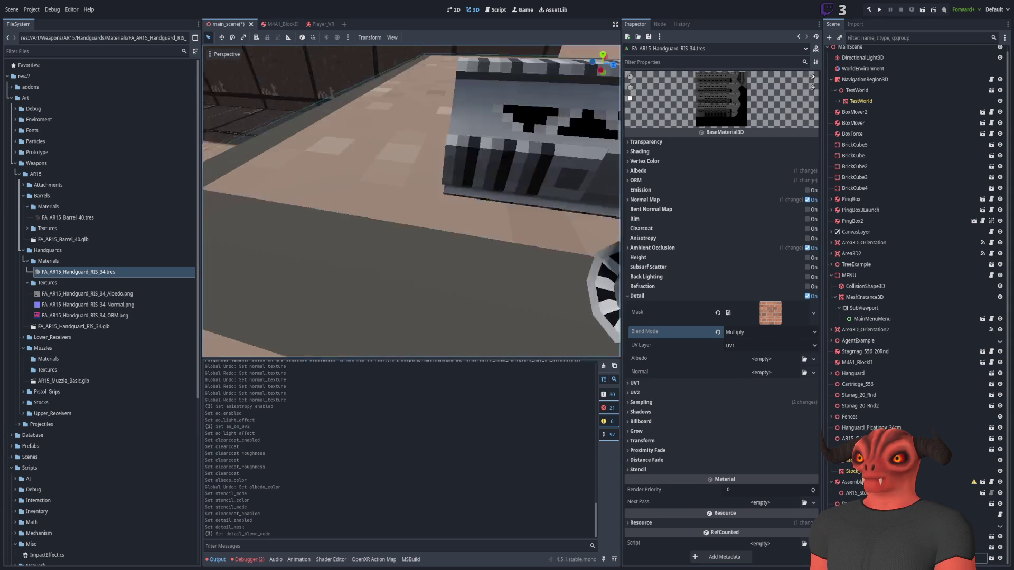
key("w")
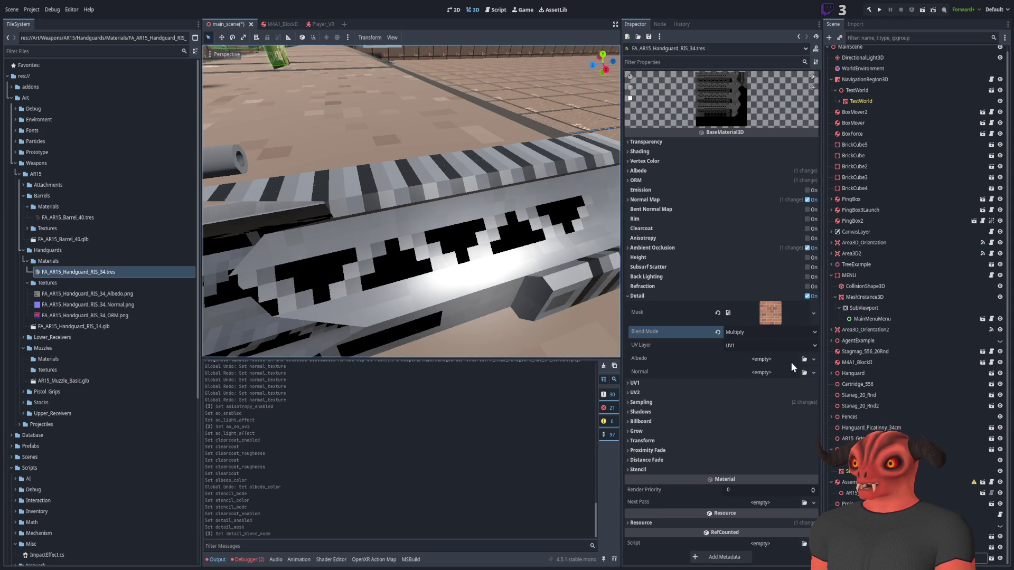
Clear the detail mask, give the detail albedo a wood texture, and set blend to Mix.
left_click(717, 313)
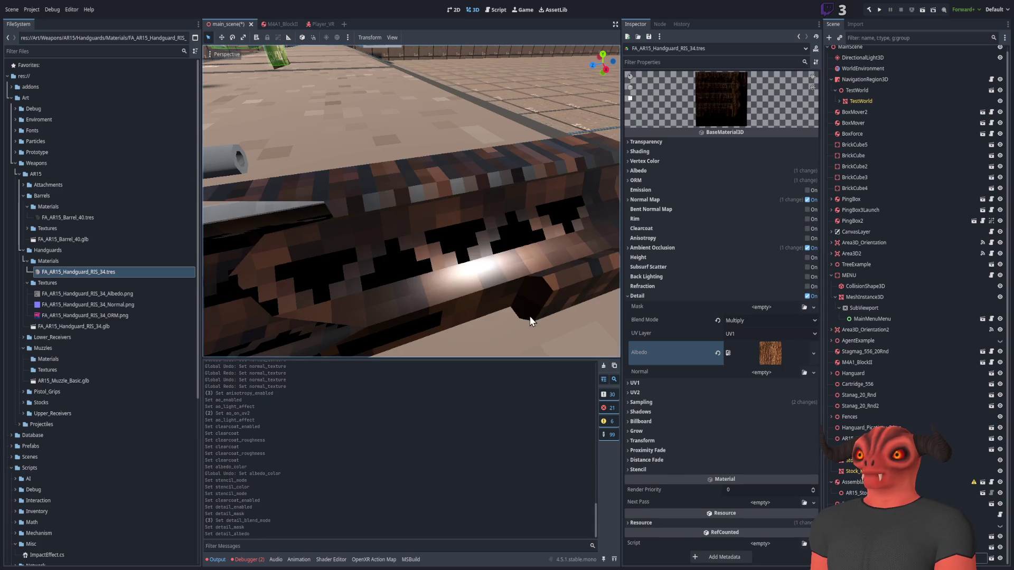
key("s")
key("w")
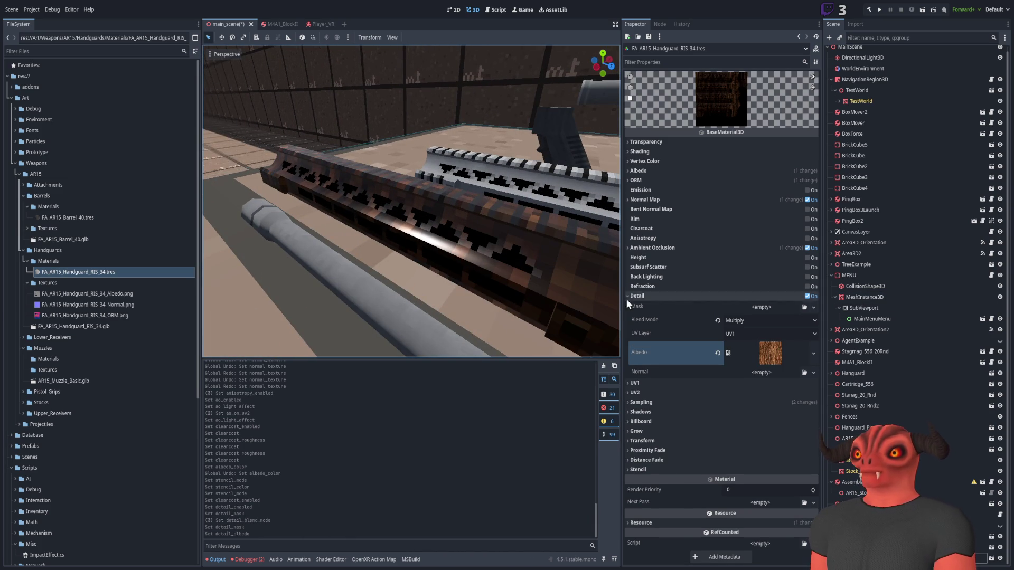
left_click(765, 323)
left_click(763, 334)
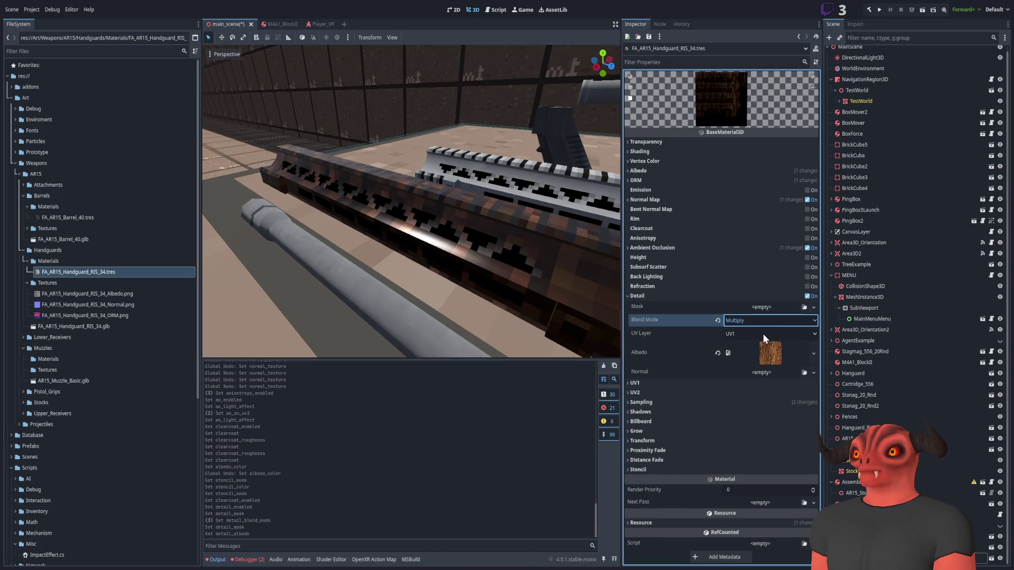
Fly around the handguard, barrel and stock to inspect the Mix-blended detail.
key("s")
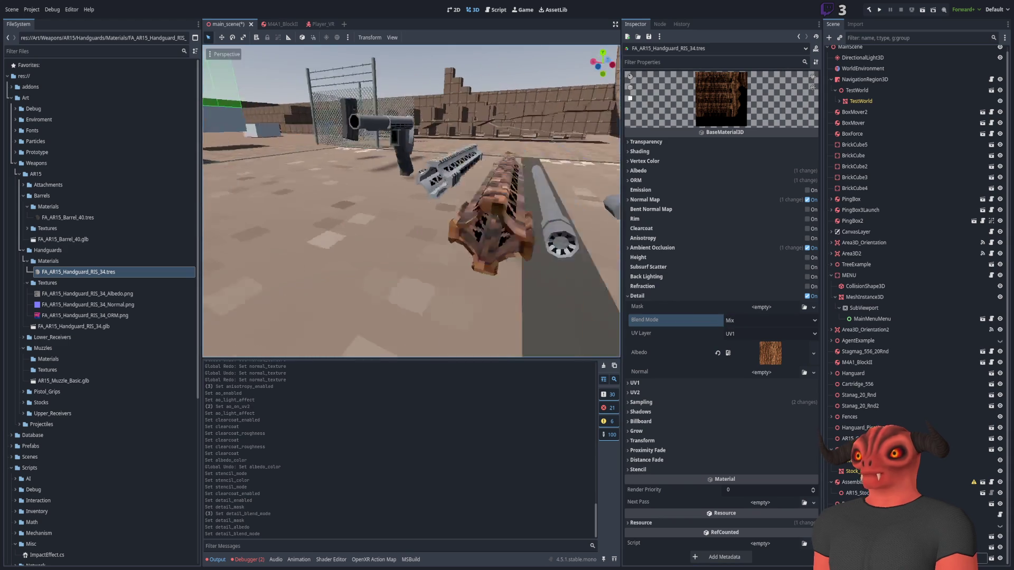
key("w")
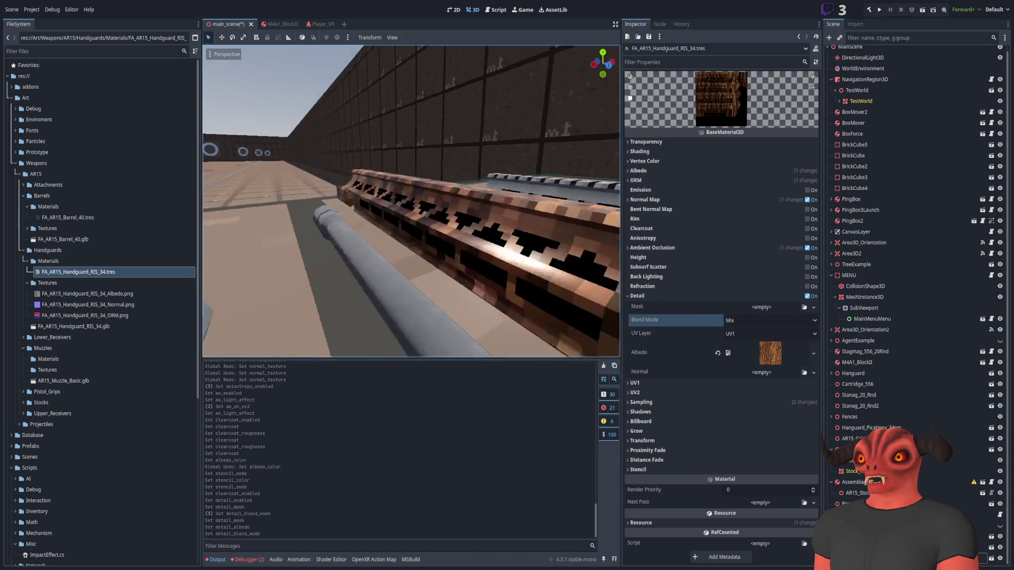
key("w")
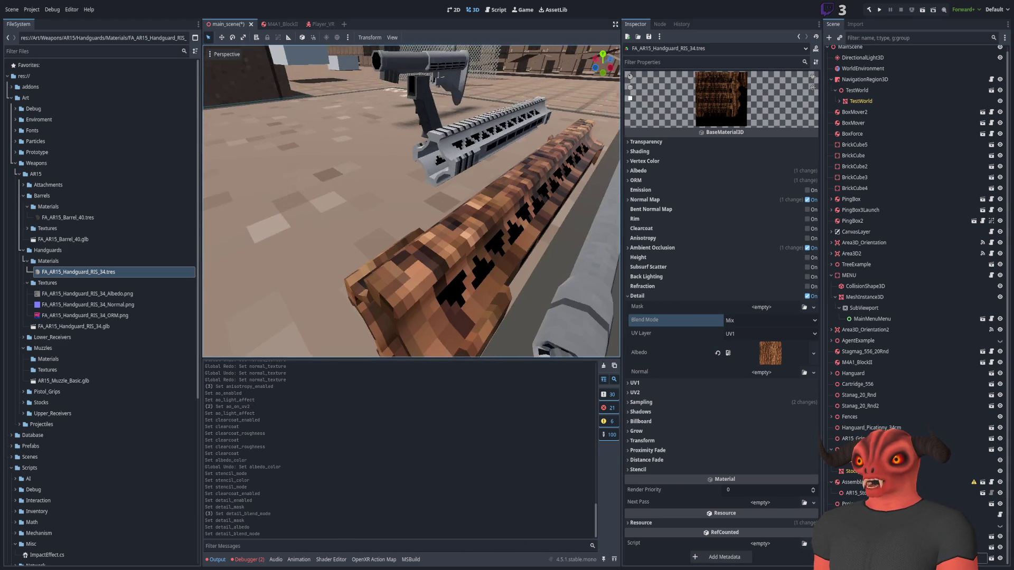
key("s")
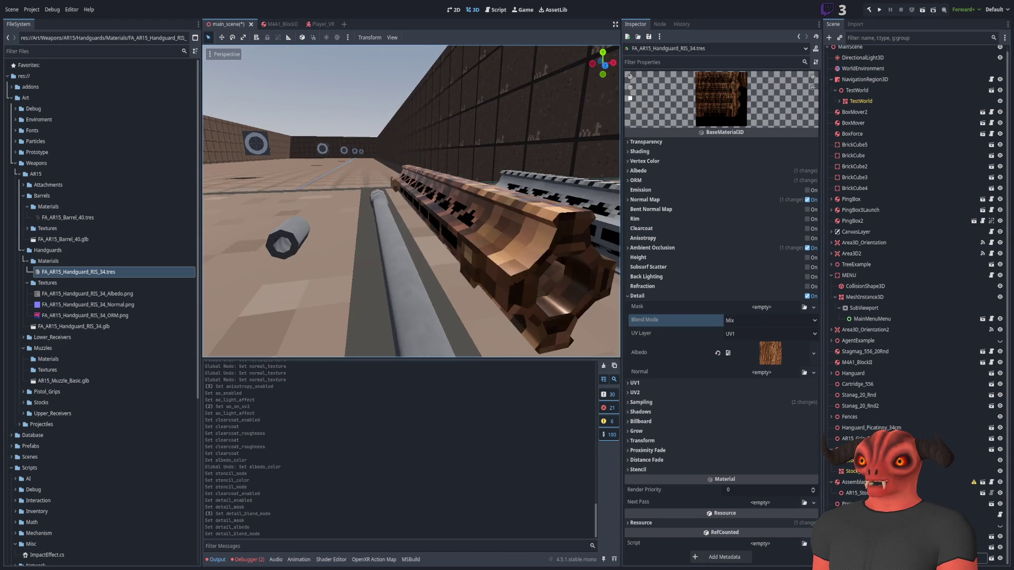
key("s")
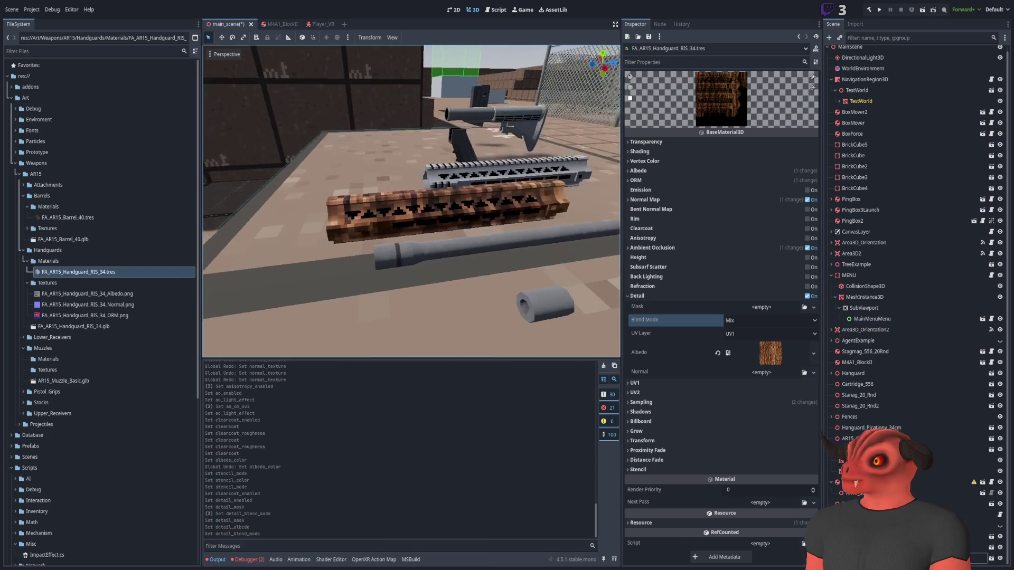
key("w")
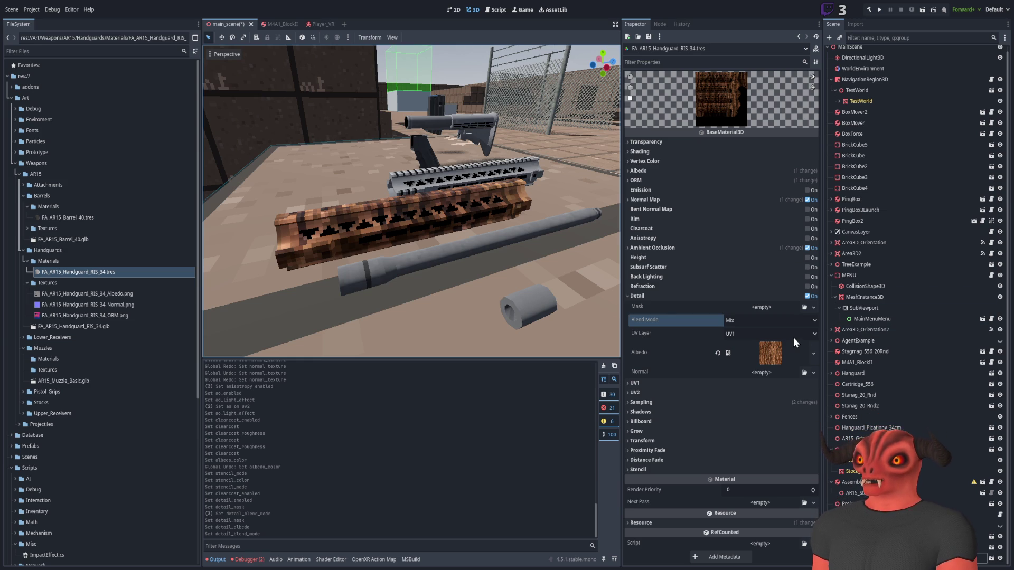
Try brick and tan camo textures as Detail Albedo, then load a normal map into Detail Normal.
left_click(812, 360)
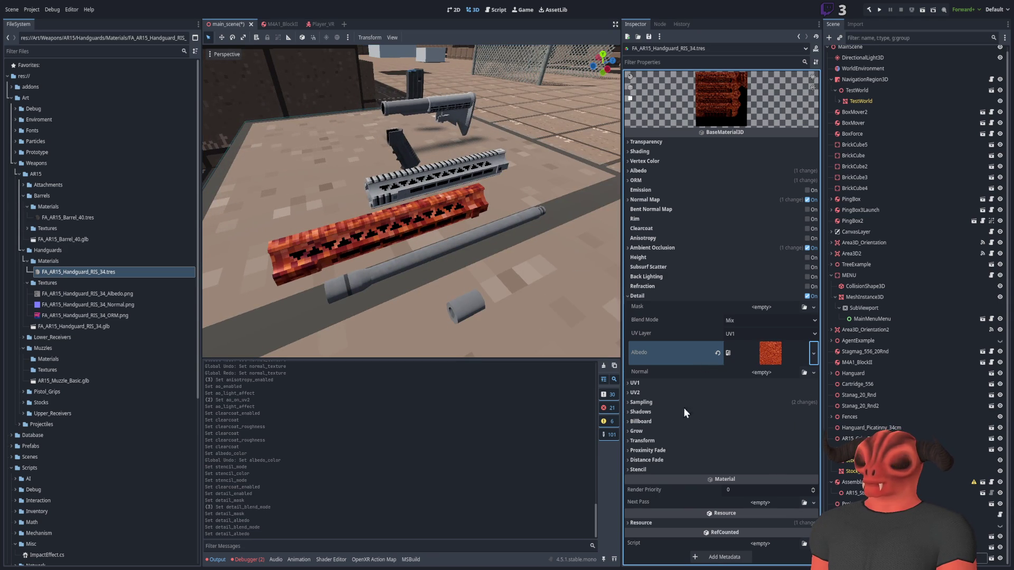
mouse_move(404, 253)
left_mouse_down()
mouse_move(370, 232)
mouse_move(375, 211)
mouse_move(369, 227)
mouse_move(364, 204)
left_mouse_up()
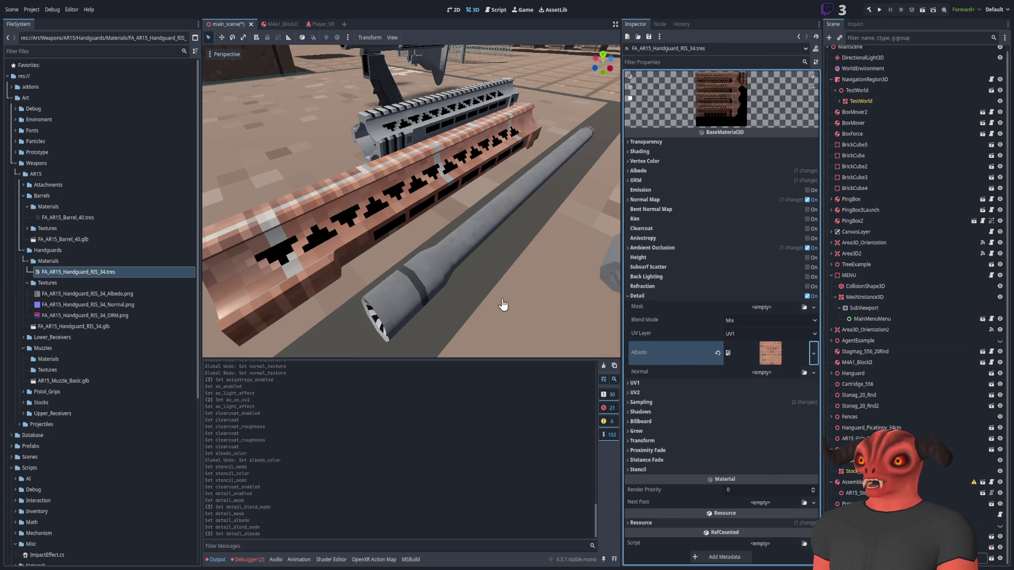
left_click_drag(441, 259, 412, 243)
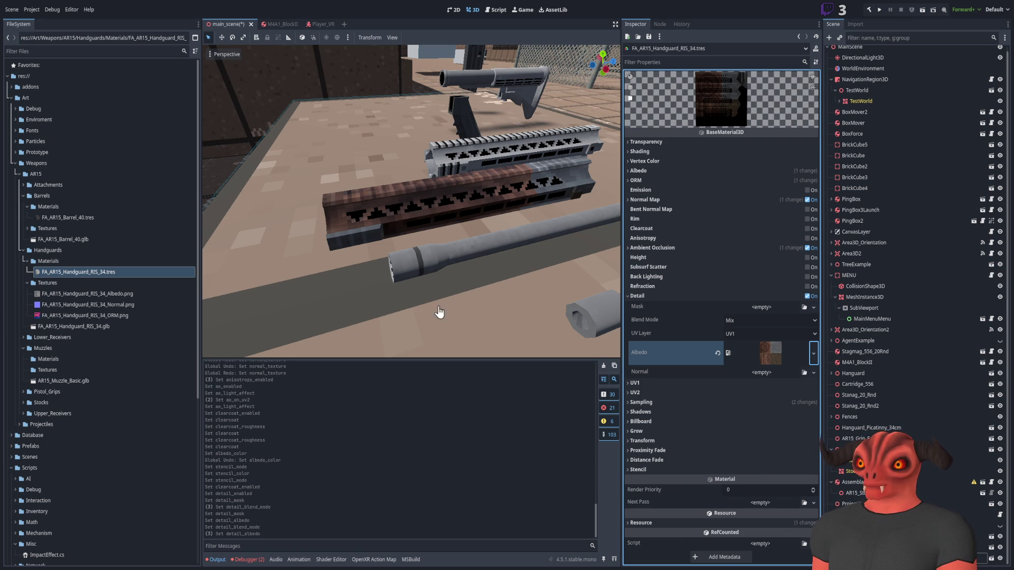
left_click_drag(455, 270, 317, 264)
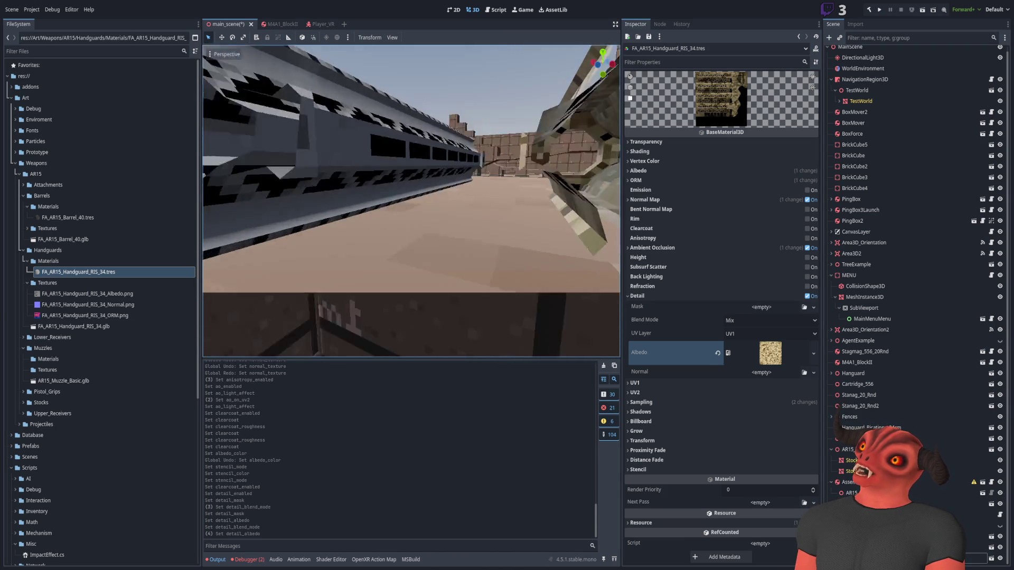
left_click(805, 373)
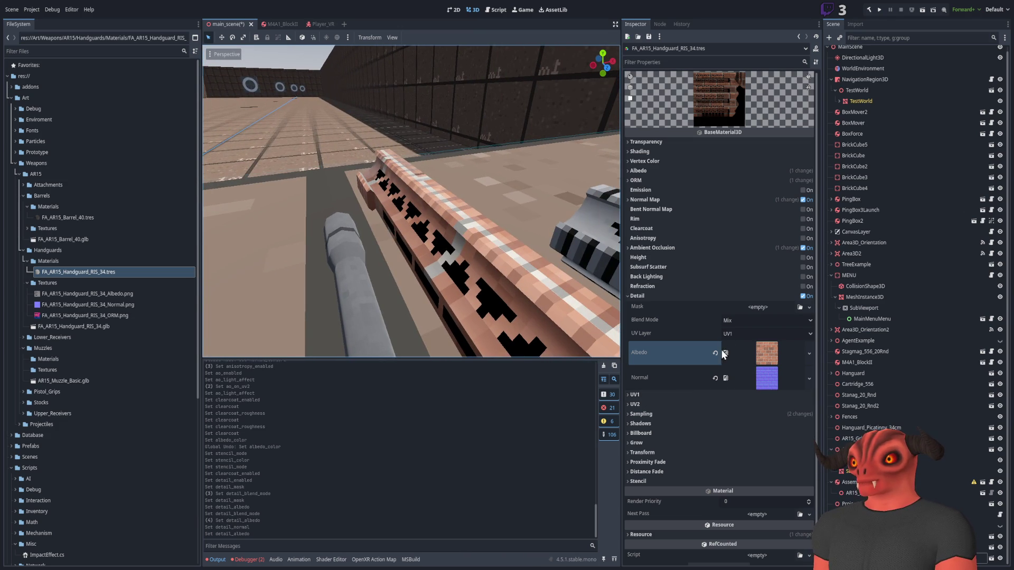
Clear the detail normal texture and step through undo/redo to compare it.
left_click(715, 378)
key("ctrl+z")
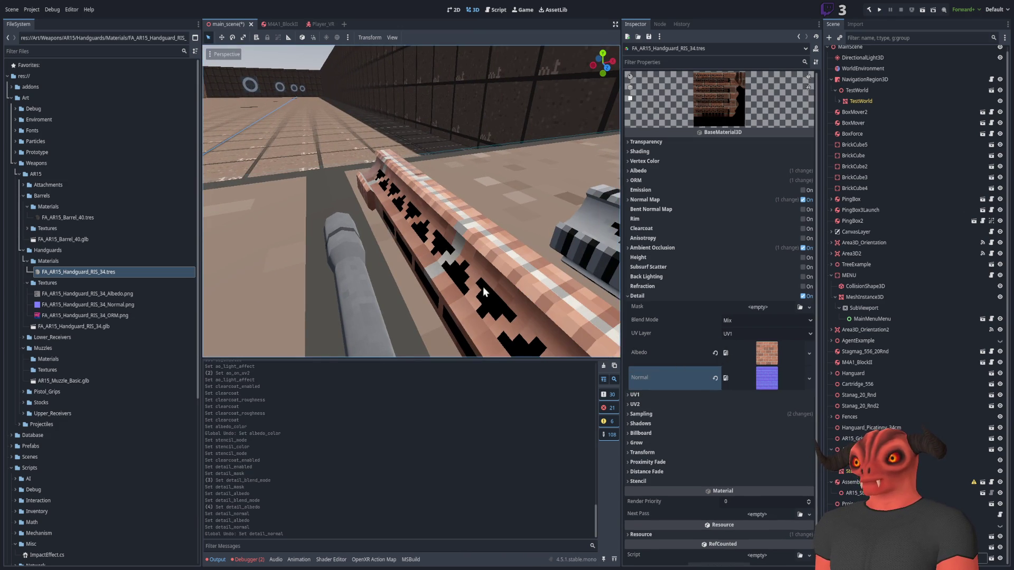
key("ctrl+shift+z")
key("ctrl+z")
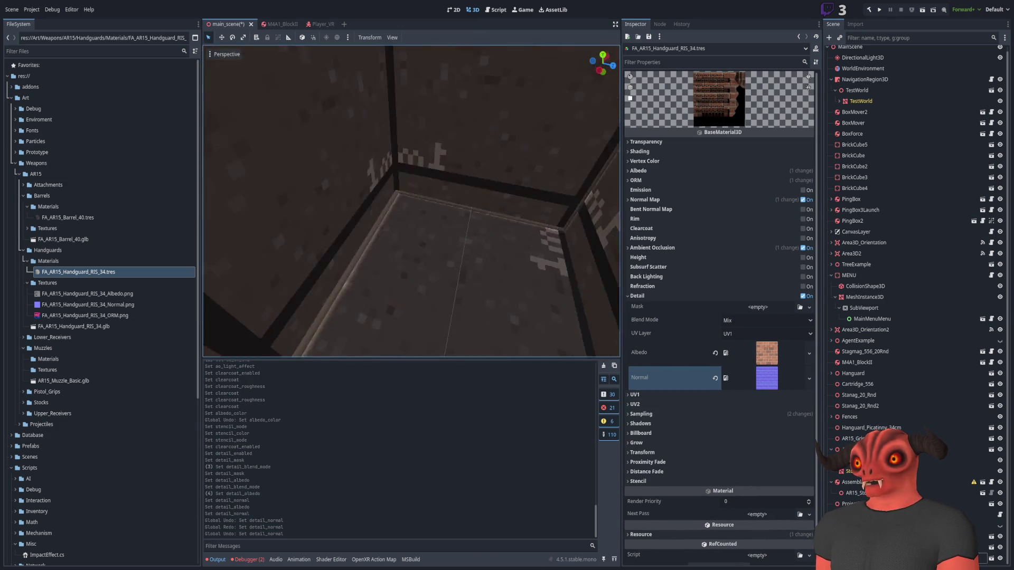
key("ctrl+shift+z")
key("ctrl+z")
key("ctrl+shift+z")
key("ctrl+z")
Compare the detail albedo and normal via undo/redo, then reset both detail textures to empty.
key("ctrl+z")
key("ctrl+shift+z")
key("ctrl+shift+z")
key("ctrl+shift+z")
key("ctrl+z")
key("ctrl+shift+z")
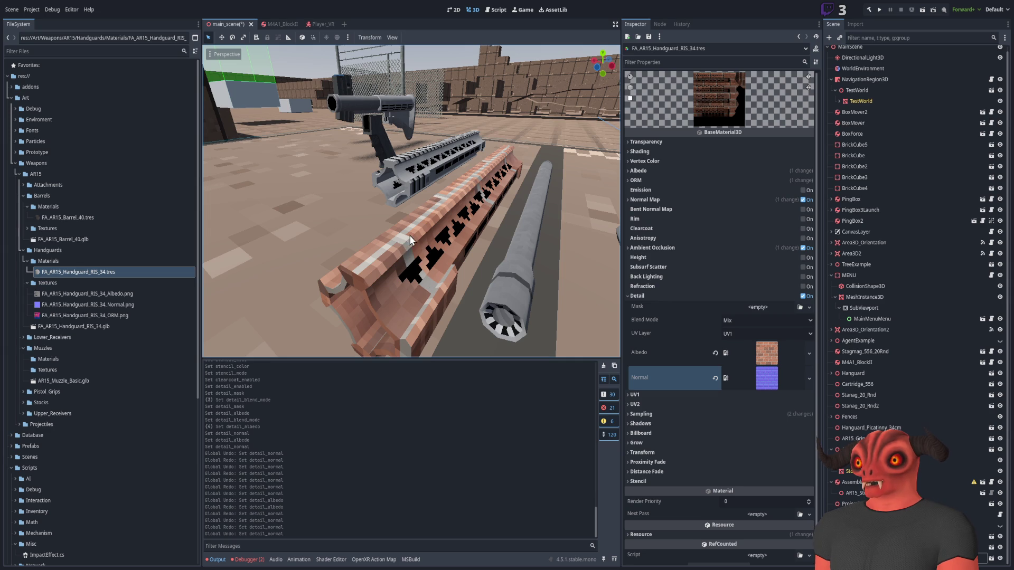
key("ctrl+z")
key("ctrl+shift+z")
key("ctrl+z")
key("ctrl+shift+z")
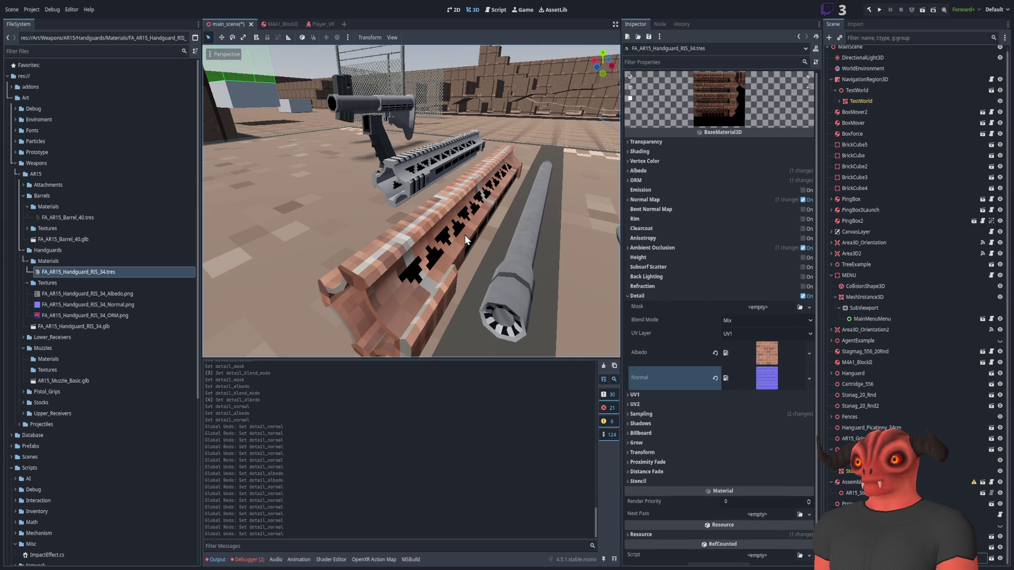
left_click(716, 353)
left_click(715, 364)
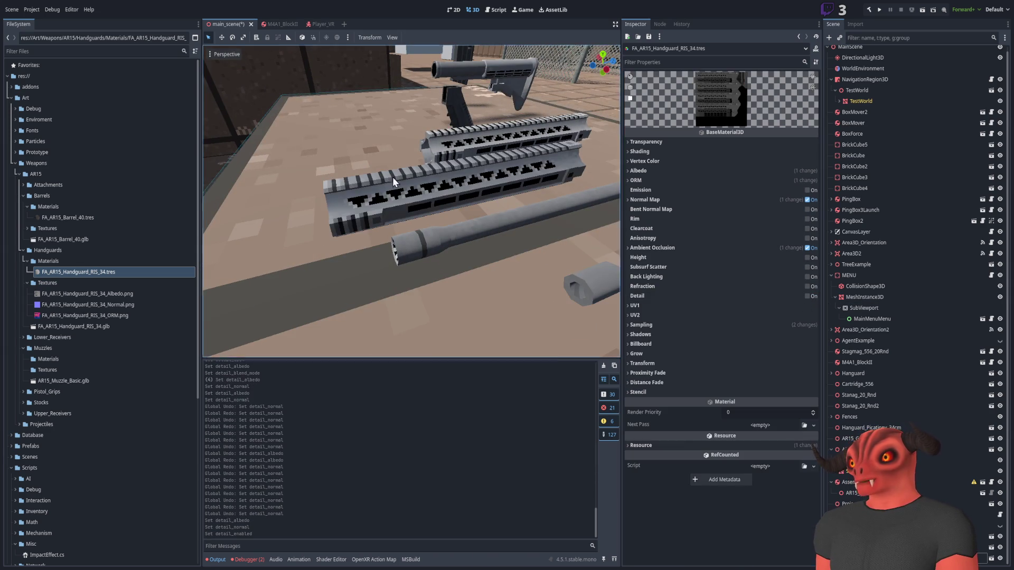
Switch off the detail layer and expand Albedo, orbiting to a frontal handguard view.
left_click(807, 295)
scroll(412, 211, "down", 5)
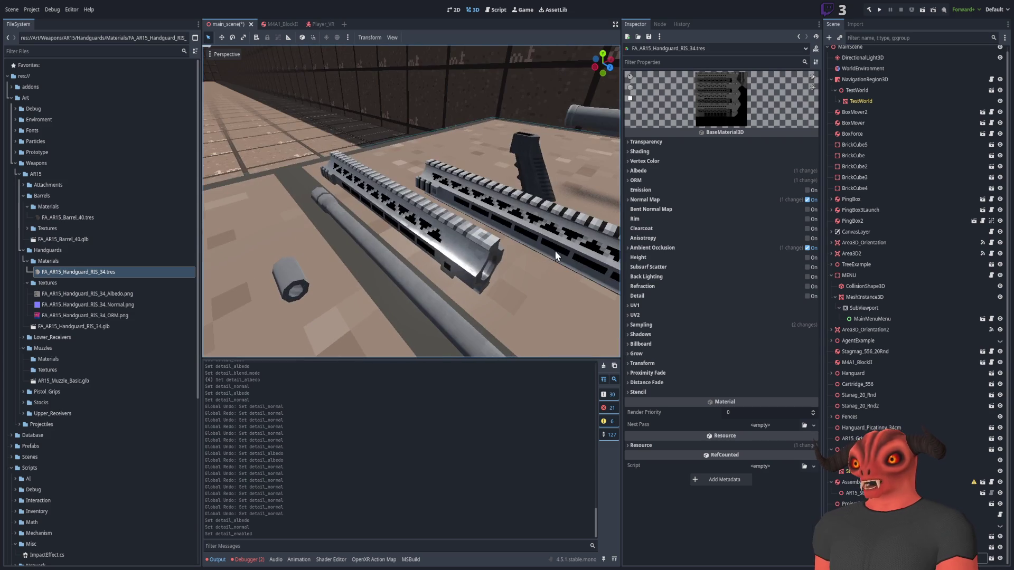
left_click_drag(412, 211, 415, 158)
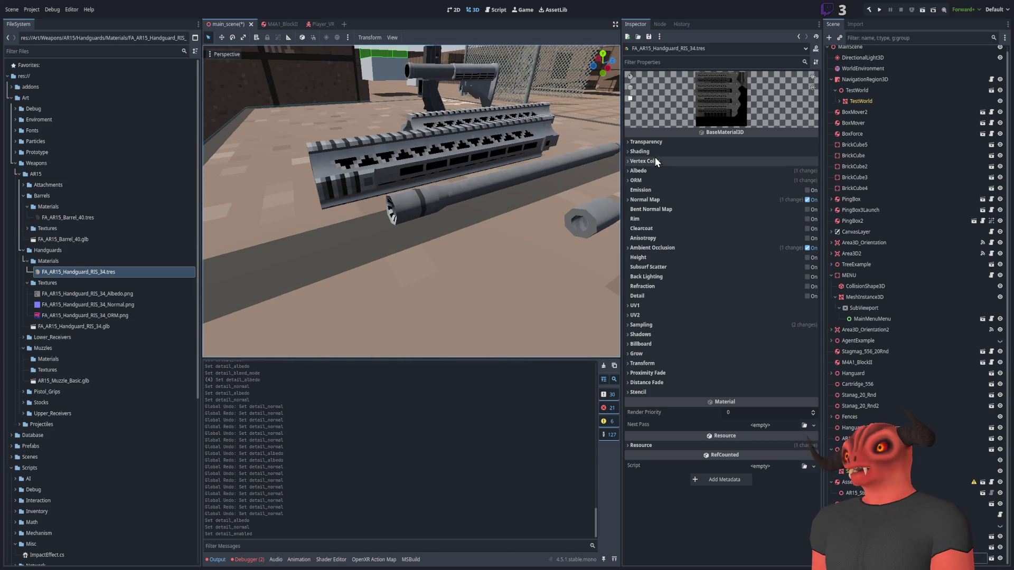
left_click(643, 170)
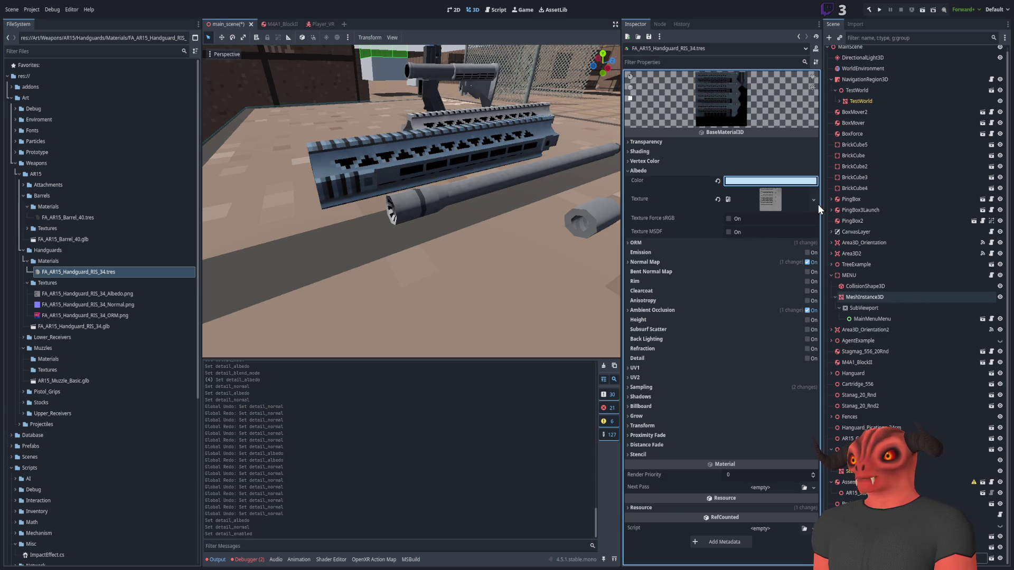
mouse_move(619, 215)
left_mouse_down()
mouse_move(555, 206)
mouse_move(663, 280)
left_mouse_up()
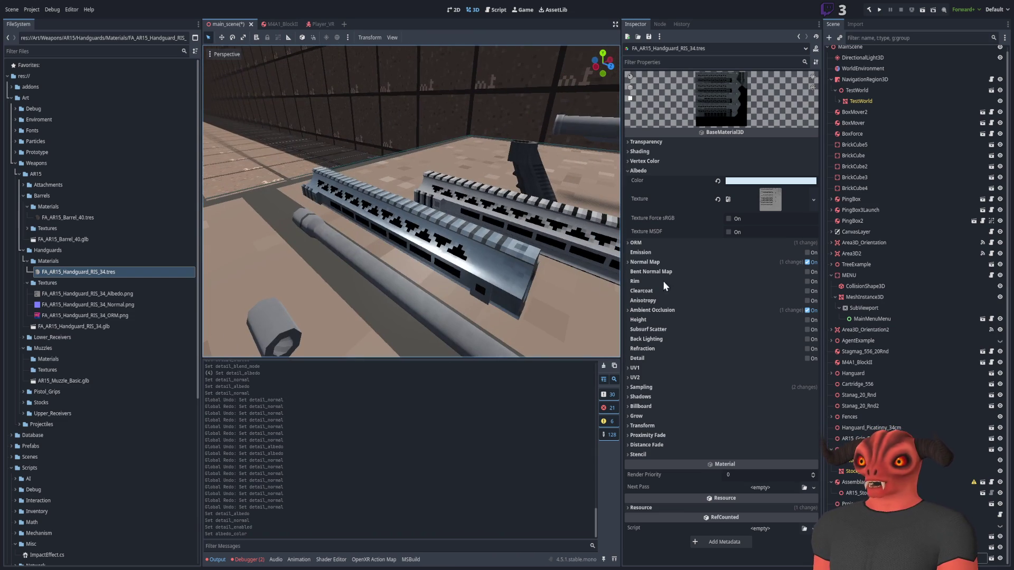
Toggle the light blue albedo tint with undo/redo to compare its look.
key("ctrl+shift+z")
key("ctrl+z")
key("ctrl+shift+z")
key("ctrl+z")
key("ctrl+shift+z")
mouse_move(414, 262)
left_mouse_down()
mouse_move(319, 224)
mouse_move(380, 248)
mouse_move(422, 221)
left_mouse_up()
Reset the albedo colour to white, restore the handguard texture, and collapse Albedo.
left_click(717, 180)
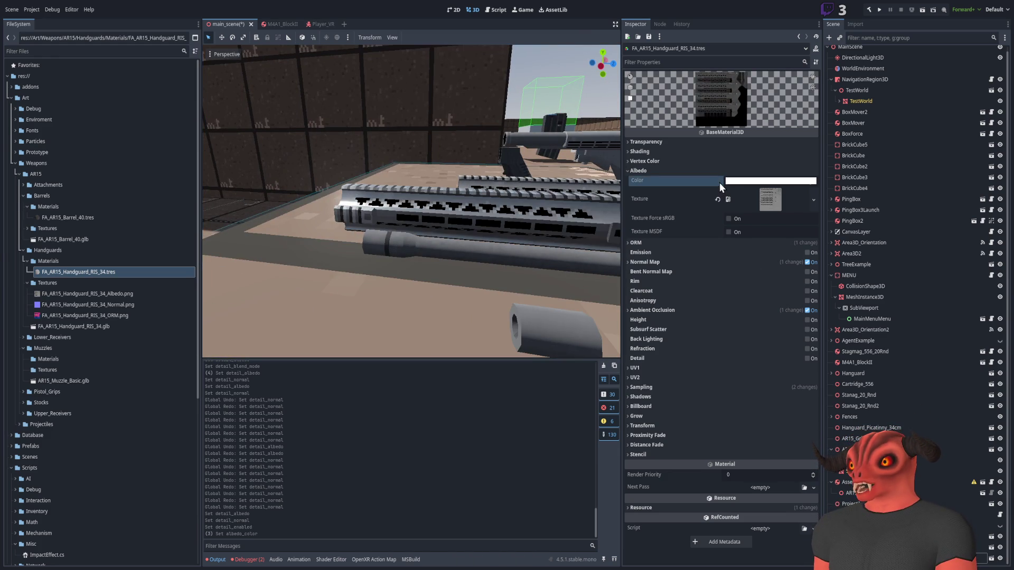
left_click(717, 199)
key("ctrl+z")
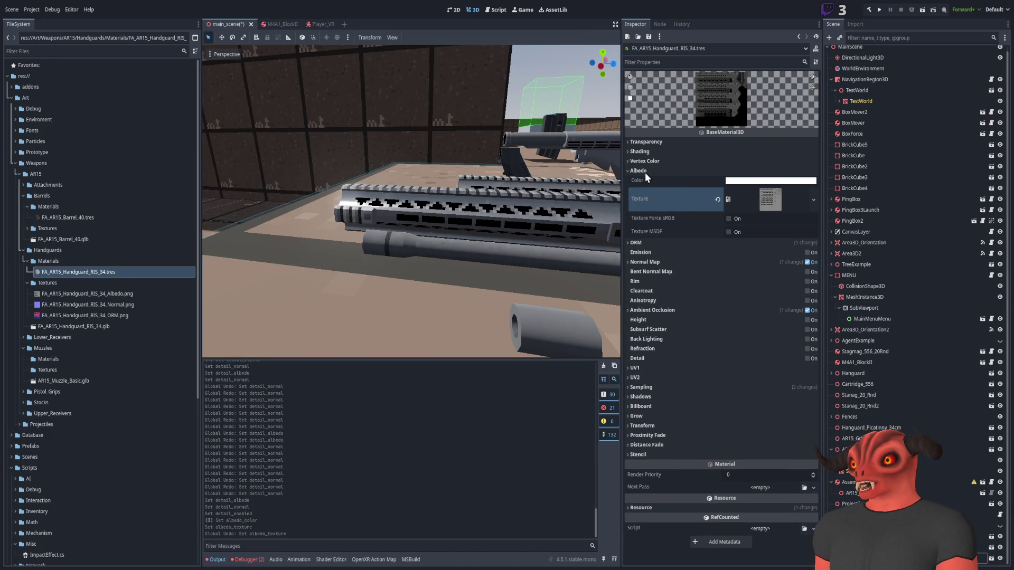
left_click(645, 173)
mouse_move(308, 210)
left_mouse_down()
mouse_move(454, 159)
mouse_move(449, 176)
left_mouse_up()
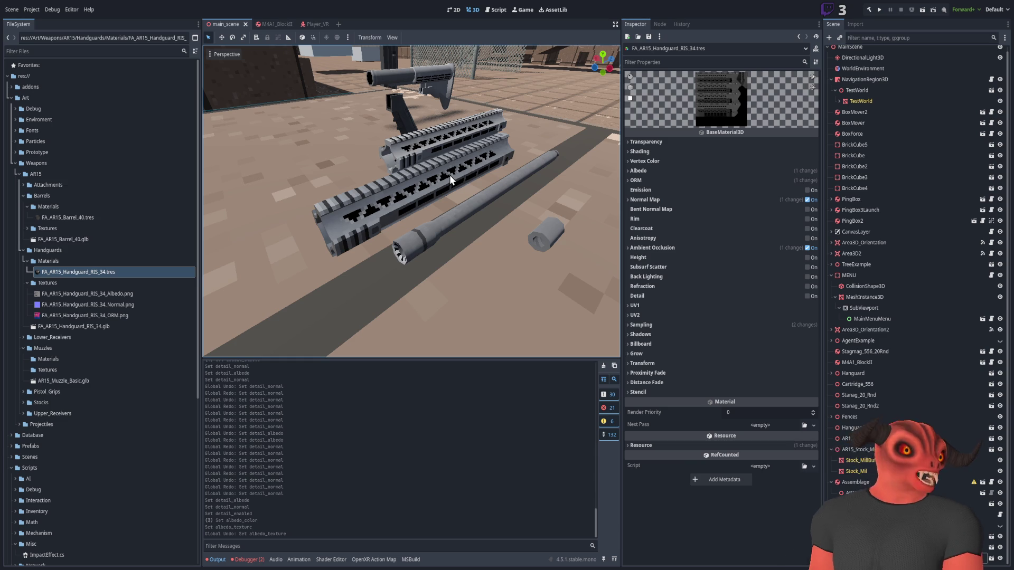
Fly in close over the handguard rails to inspect them, then collapse the Handguards folder.
mouse_move(449, 175)
left_mouse_down()
mouse_move(479, 151)
mouse_move(458, 179)
mouse_move(392, 176)
mouse_move(461, 169)
mouse_move(375, 219)
left_mouse_up()
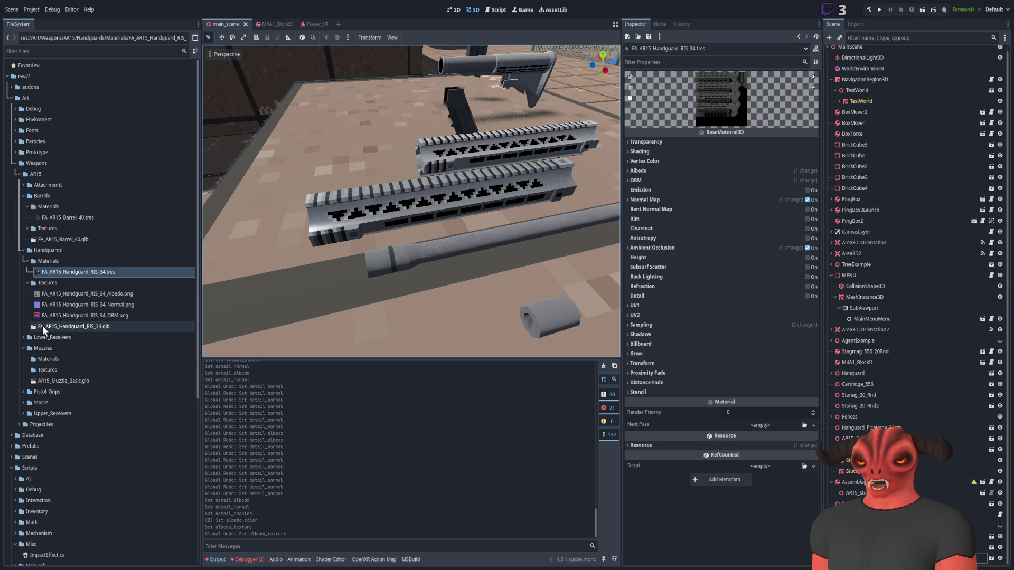
mouse_move(357, 131)
left_mouse_down()
mouse_move(317, 159)
mouse_move(317, 190)
mouse_move(327, 158)
mouse_move(369, 147)
mouse_move(343, 132)
mouse_move(559, 220)
left_mouse_up()
mouse_move(412, 200)
left_mouse_down()
mouse_move(390, 190)
mouse_move(459, 222)
left_mouse_up()
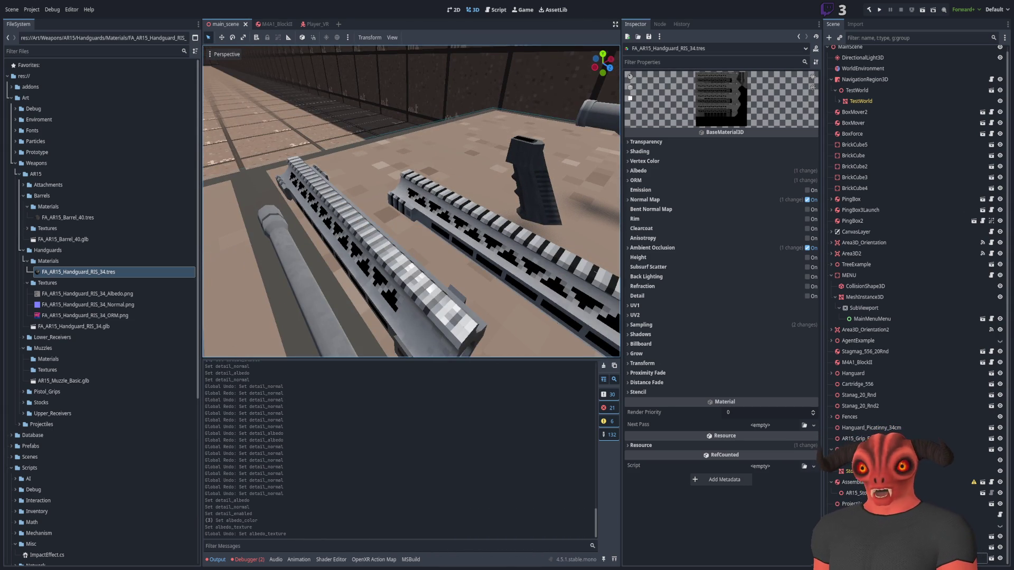
left_click_drag(439, 138, 438, 138)
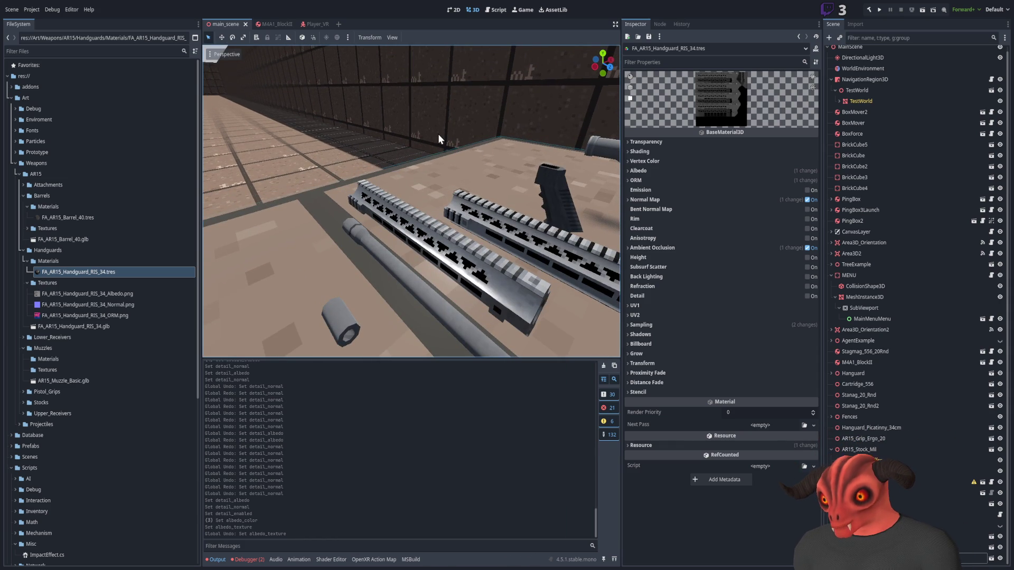
left_click_drag(437, 127, 436, 127)
left_click_drag(473, 226, 473, 226)
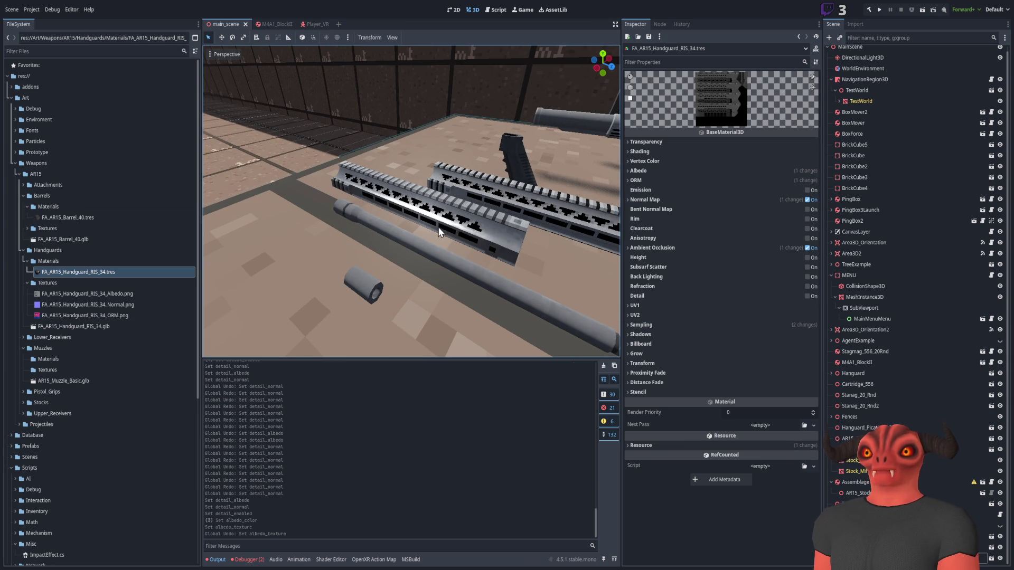
left_click(22, 248)
key("alt+Tab")
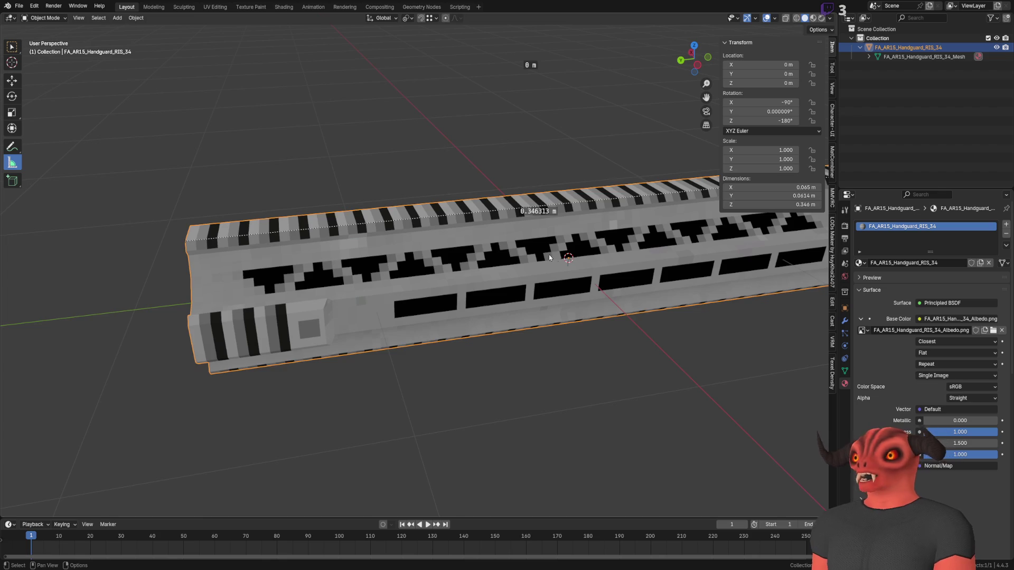
Save the Blender handguard file and deselect the handguard.
scroll(436, 238, "down", 3)
key("ctrl+s")
key("alt+a")
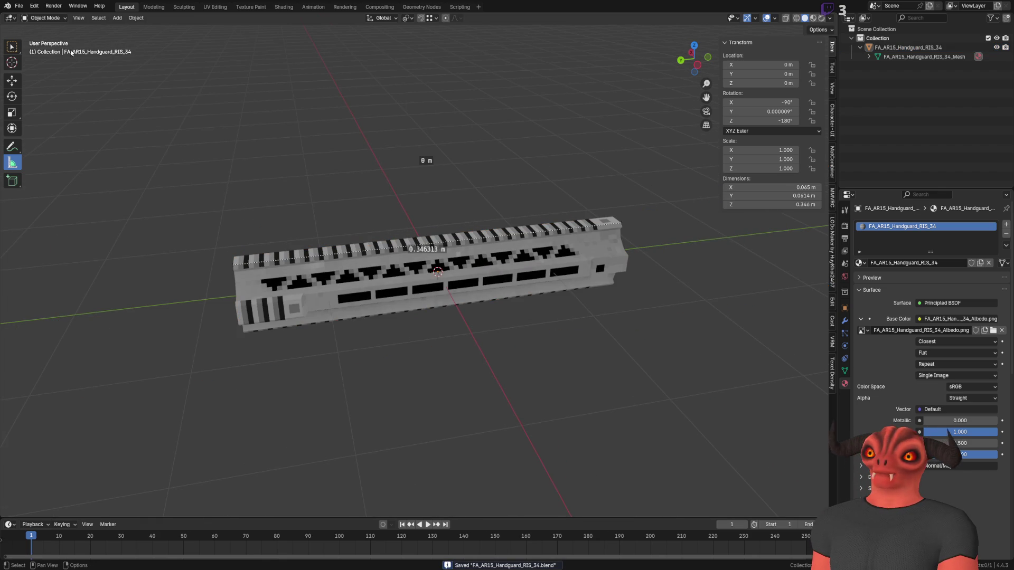
Browse the File menu's recent files before switching to the Godot editor.
left_click(19, 6)
mouse_move(38, 36)
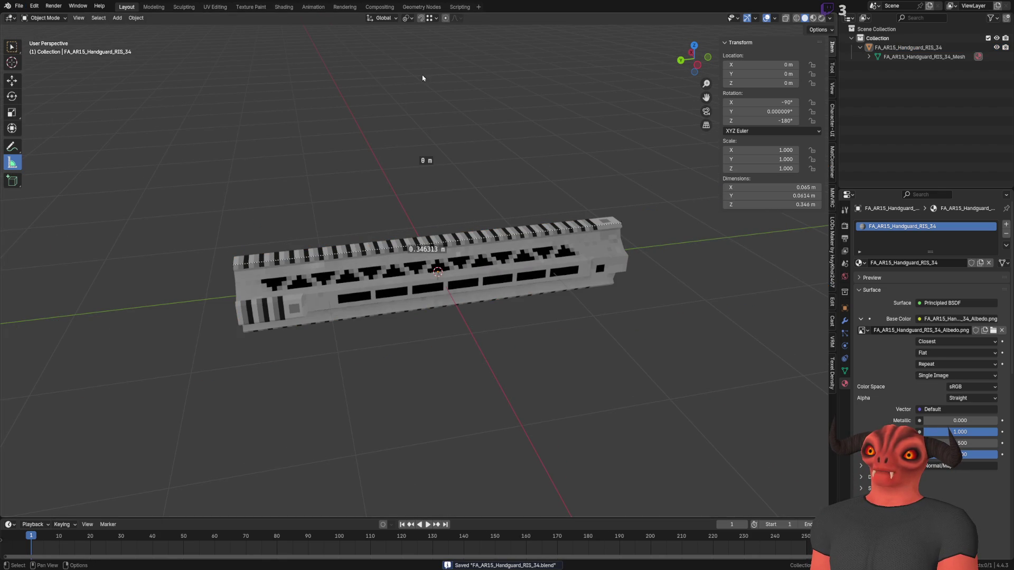
left_click(18, 5)
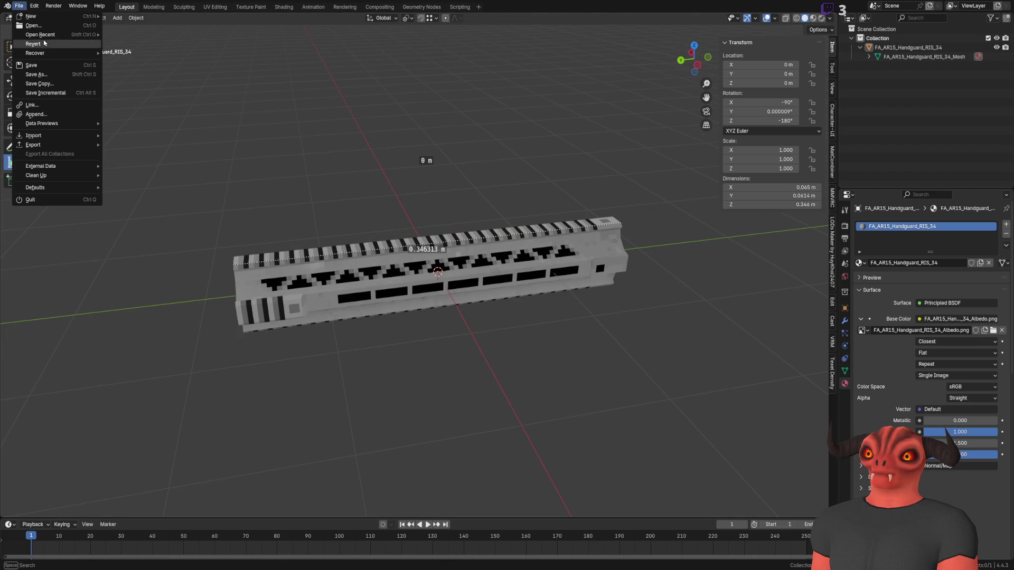
mouse_move(49, 36)
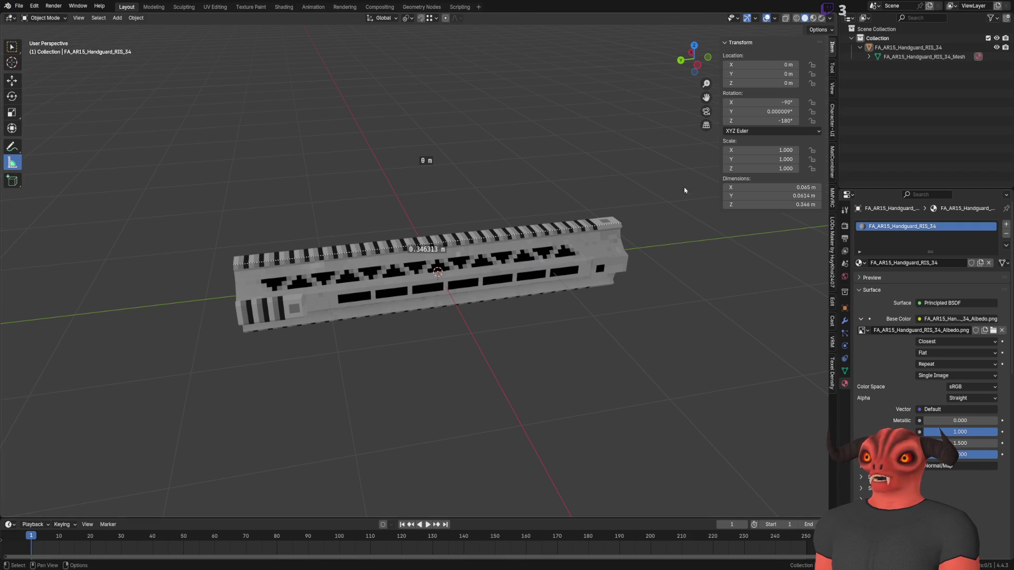
key("alt+Tab")
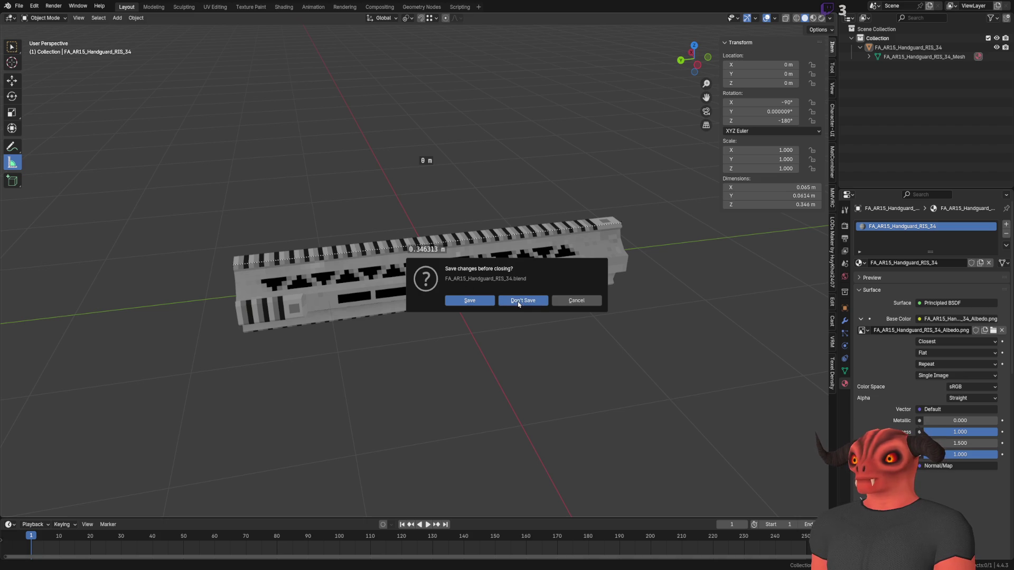
Open the recent receiver .blend without saving, dismiss the missing-library warning, and frame the receiver.
left_click(518, 303)
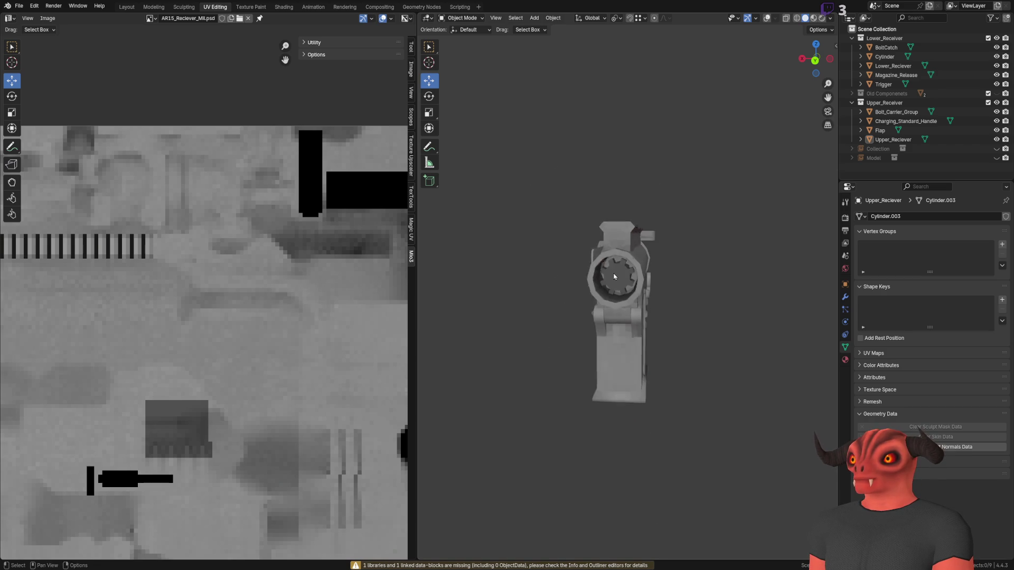
key("KP_3")
key("Home")
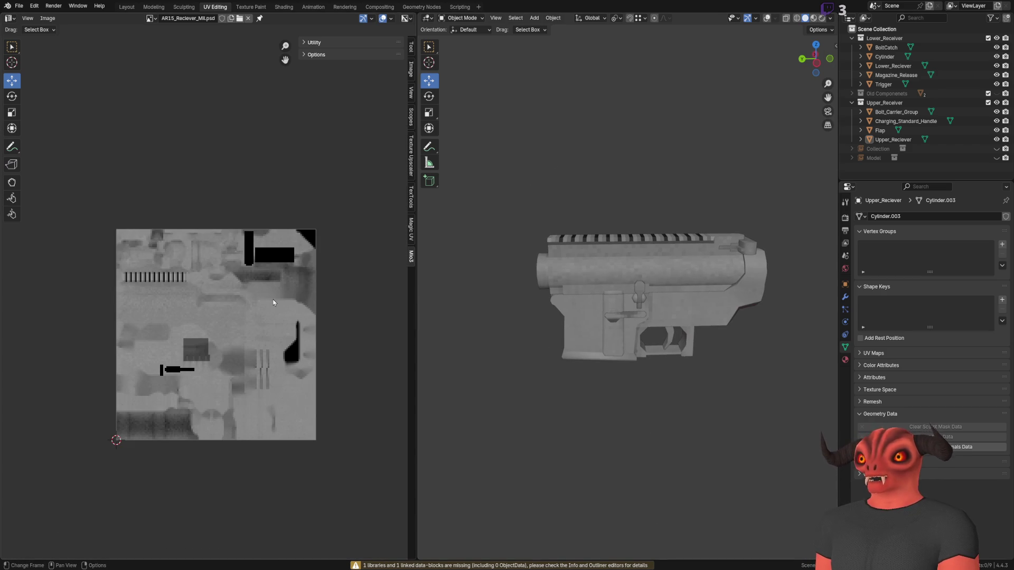
scroll(651, 237, "up", 6)
mouse_move(650, 237)
left_mouse_down()
mouse_move(632, 253)
mouse_move(502, 236)
mouse_move(525, 222)
mouse_move(563, 240)
mouse_move(616, 228)
mouse_move(679, 154)
mouse_move(692, 121)
mouse_move(645, 199)
mouse_move(676, 159)
left_mouse_up()
scroll(632, 253, "down", 5)
scroll(616, 227, "down", 3)
Glance at the Godot editor and return to the receiver file in Blender.
left_click(27, 18)
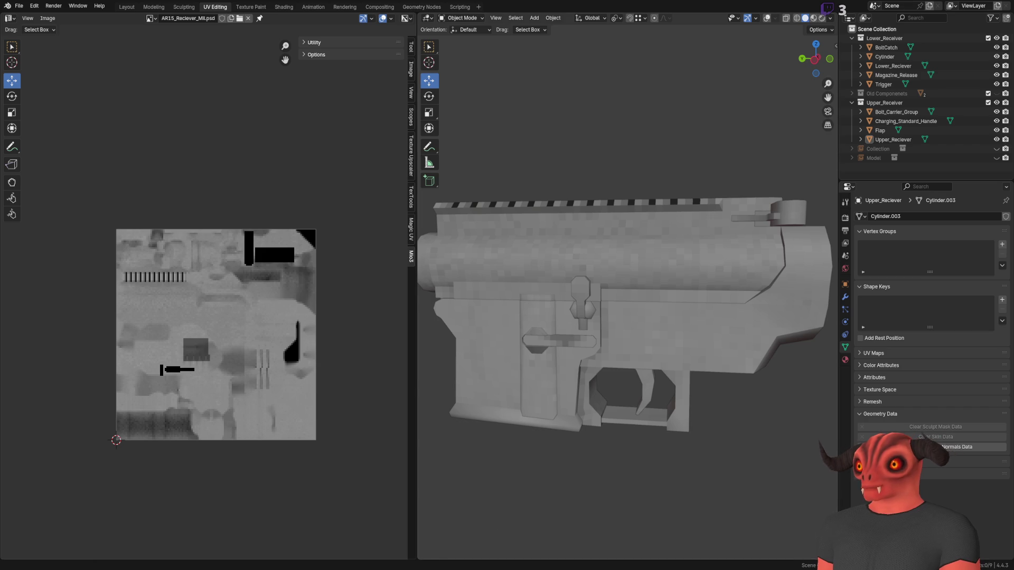
key("alt+Tab")
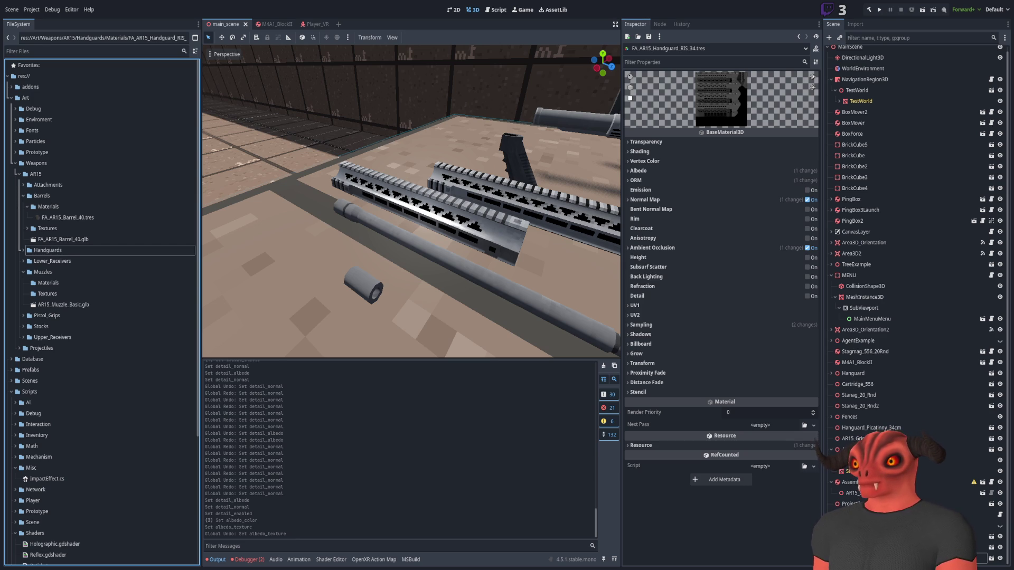
key("alt+Tab")
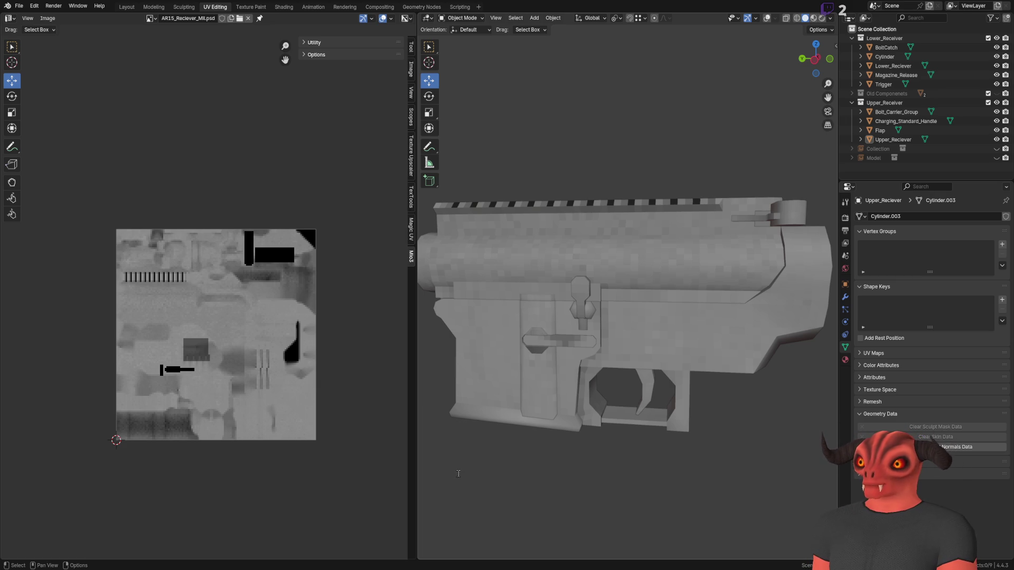
Save the receiver file and select its Cylinder part, orbiting to a close side view.
key("ctrl+s")
scroll(680, 386, "up", 6)
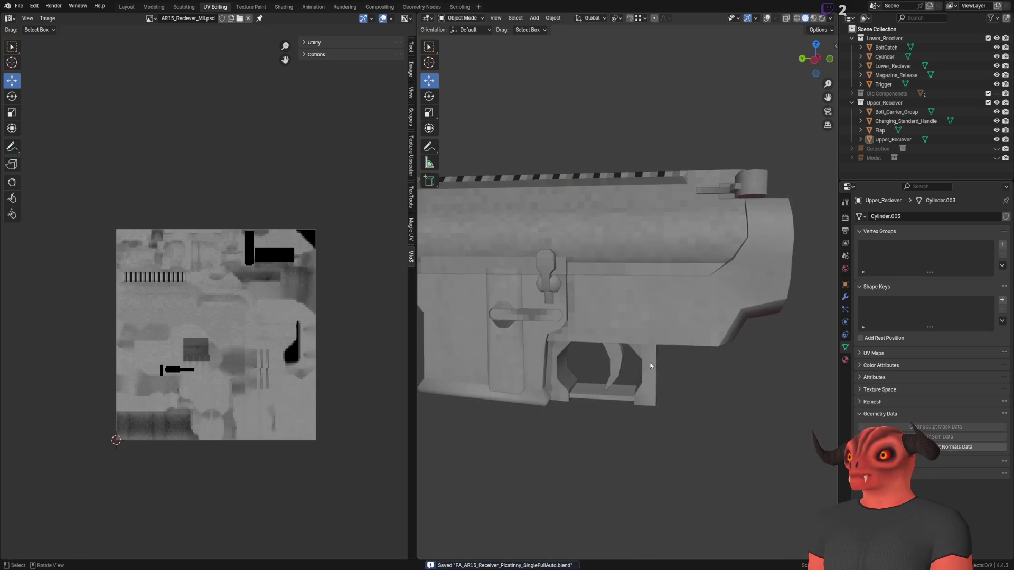
left_click_drag(615, 345, 546, 318)
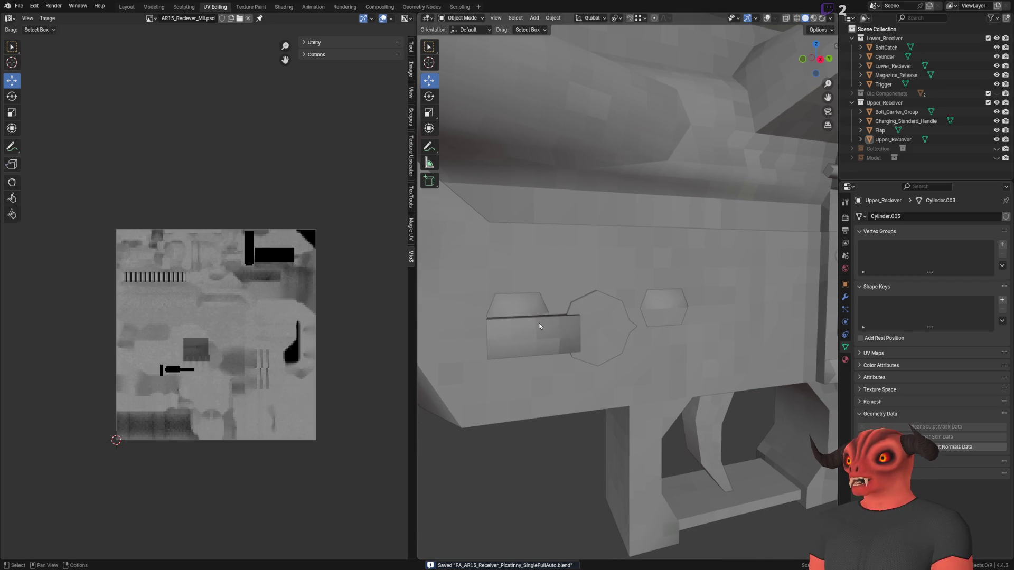
left_click(599, 341)
scroll(599, 341, "down", 4)
mouse_move(599, 341)
left_mouse_down()
mouse_move(629, 393)
mouse_move(586, 392)
mouse_move(607, 385)
left_mouse_up()
mouse_move(646, 284)
left_mouse_down()
mouse_move(704, 319)
mouse_move(426, 329)
mouse_move(588, 316)
mouse_move(608, 348)
mouse_move(650, 348)
mouse_move(606, 349)
mouse_move(613, 369)
mouse_move(723, 376)
mouse_move(509, 379)
mouse_move(653, 391)
mouse_move(662, 408)
left_mouse_up()
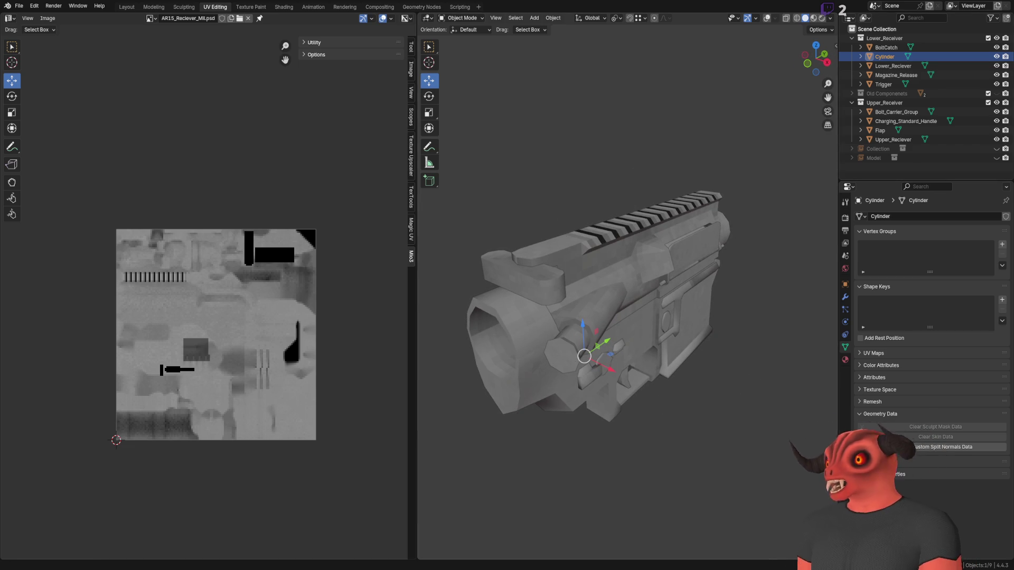
Rename the receiver material from AR-15_Reciever_Mil to FA_AR15_Receiver_Picatinny_SingleFullAuto.
left_click(845, 359)
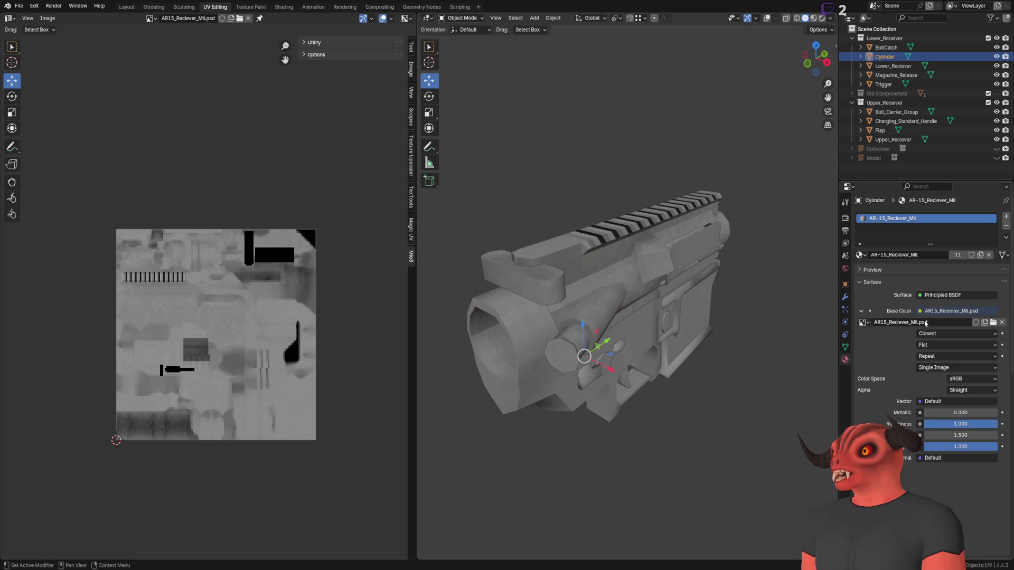
double_click(918, 255)
type("FA_AR15_Handguard_RIS_34")
key("ctrl+a")
key("BackSpace")
key("alt+Tab")
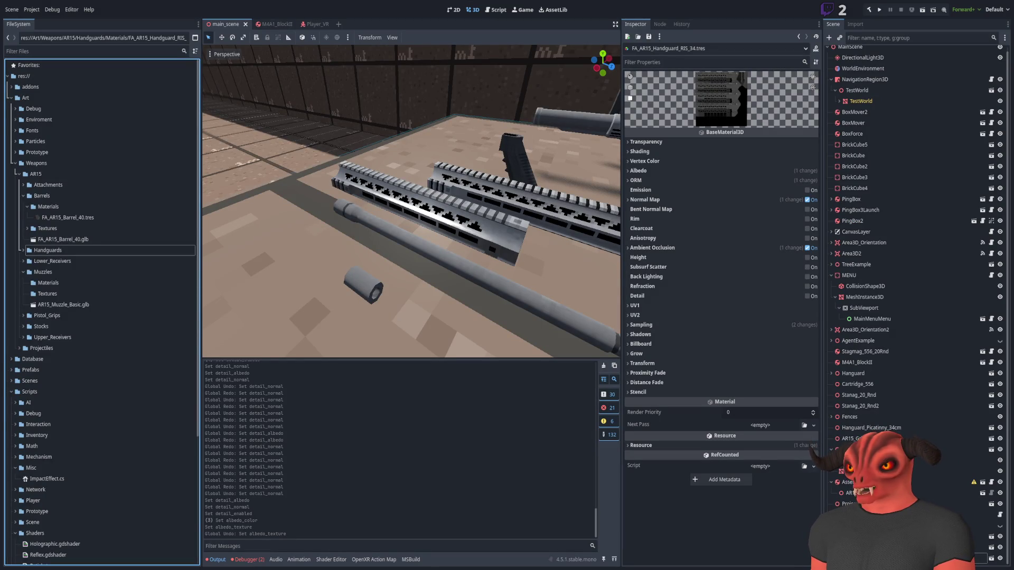
key("alt+Tab")
key("ctrl+v")
key("Return")
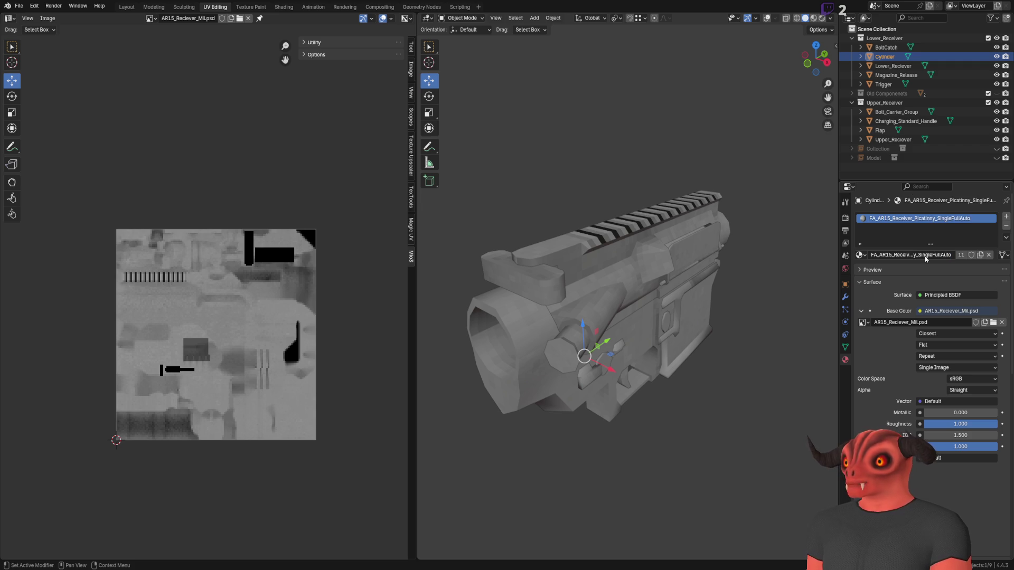
Move on through the Godot editor to Photoshop.
scroll(608, 317, "up", 3)
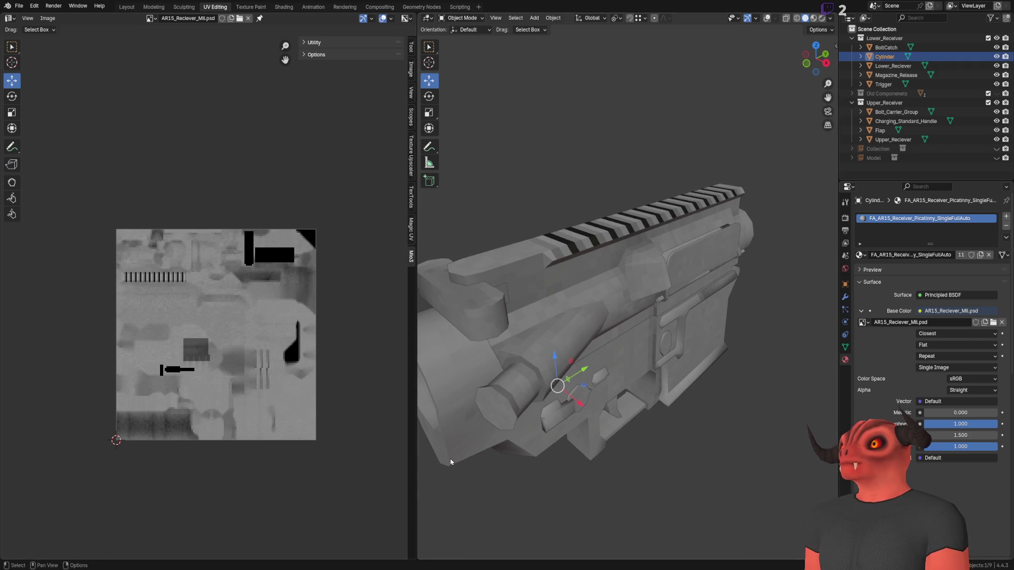
key("alt+Tab")
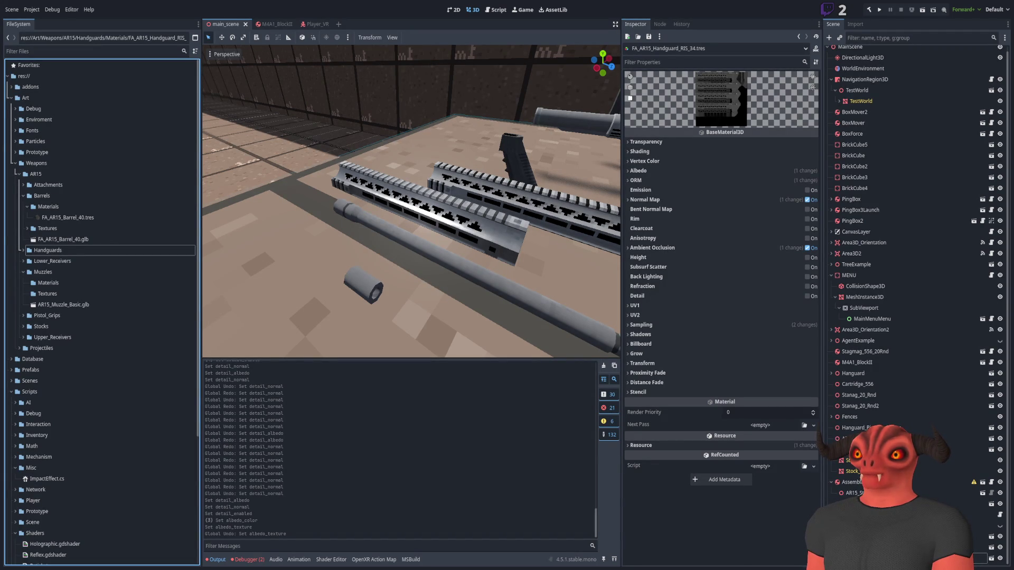
key("alt+Tab")
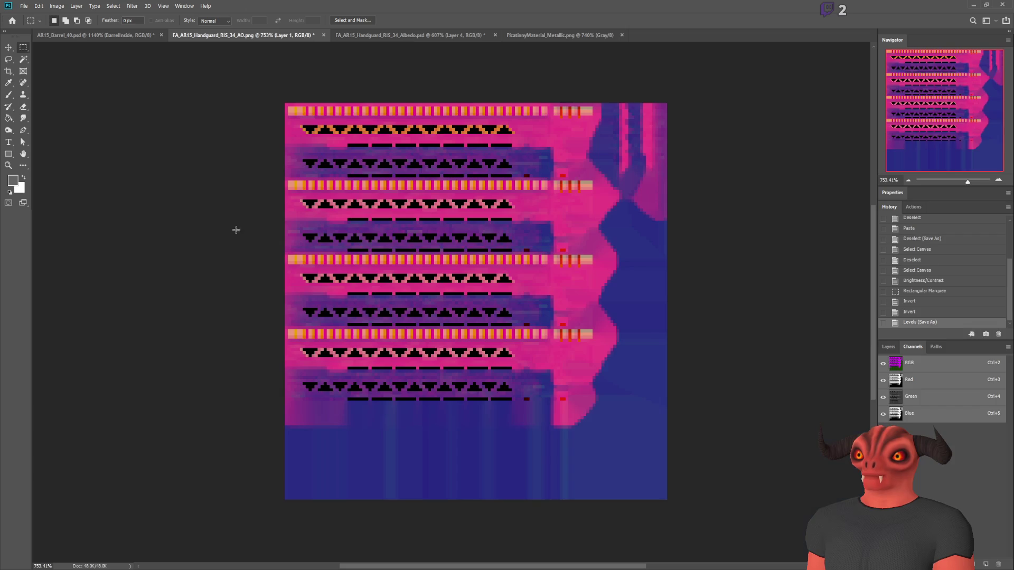
Show the AR15_Barrel_40.psd document fitted in the window.
left_click(156, 40)
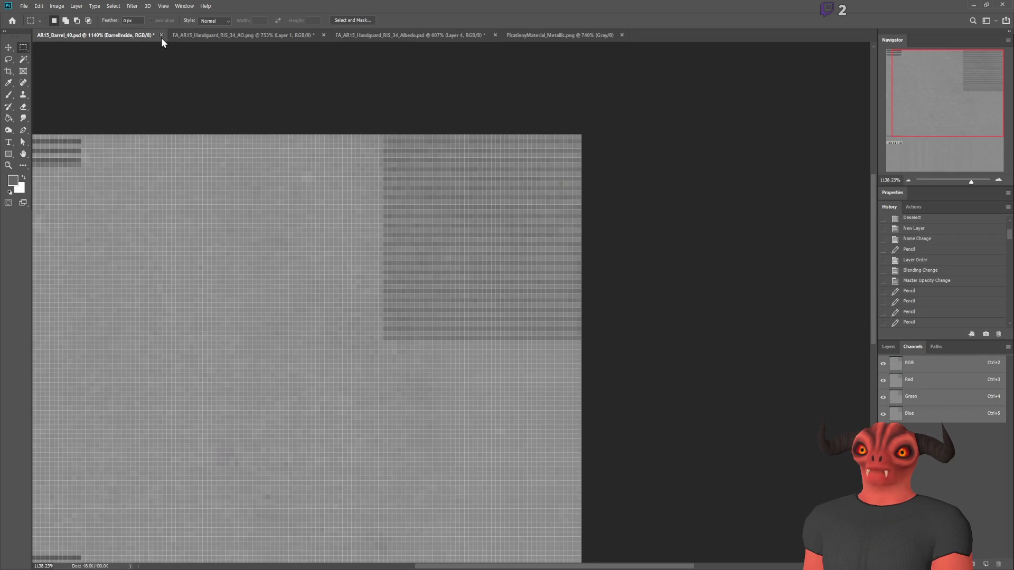
scroll(562, 313, "down", 5)
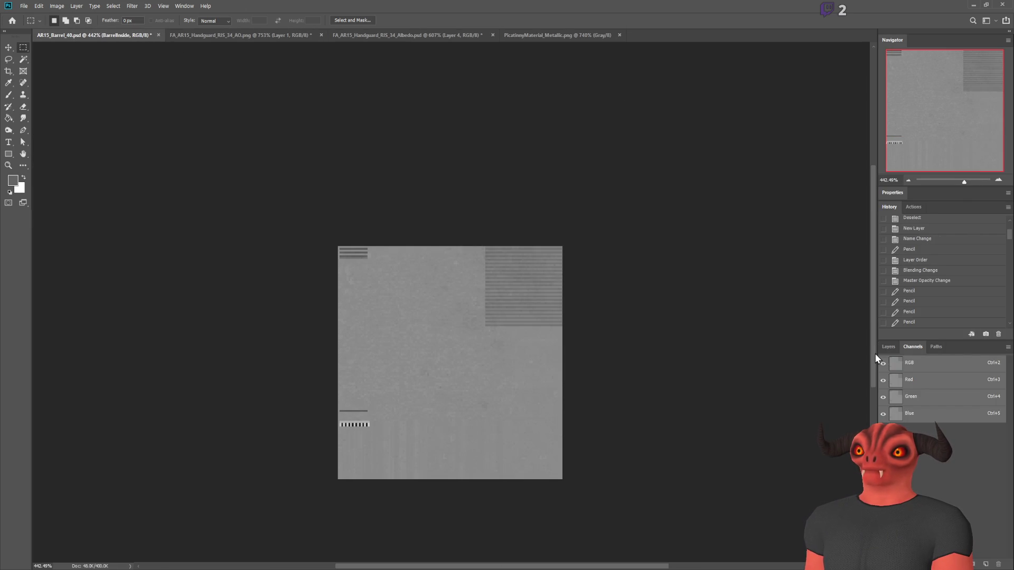
key("F7")
scroll(494, 278, "up", 5)
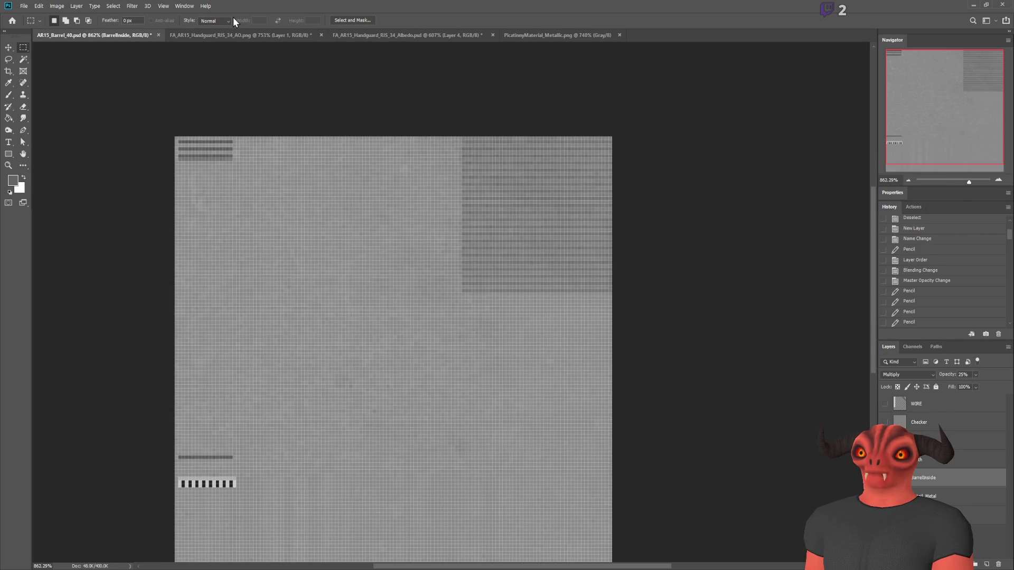
Close the handguard AO, handguard Albedo and Picatinny metallic textures.
left_click(280, 35)
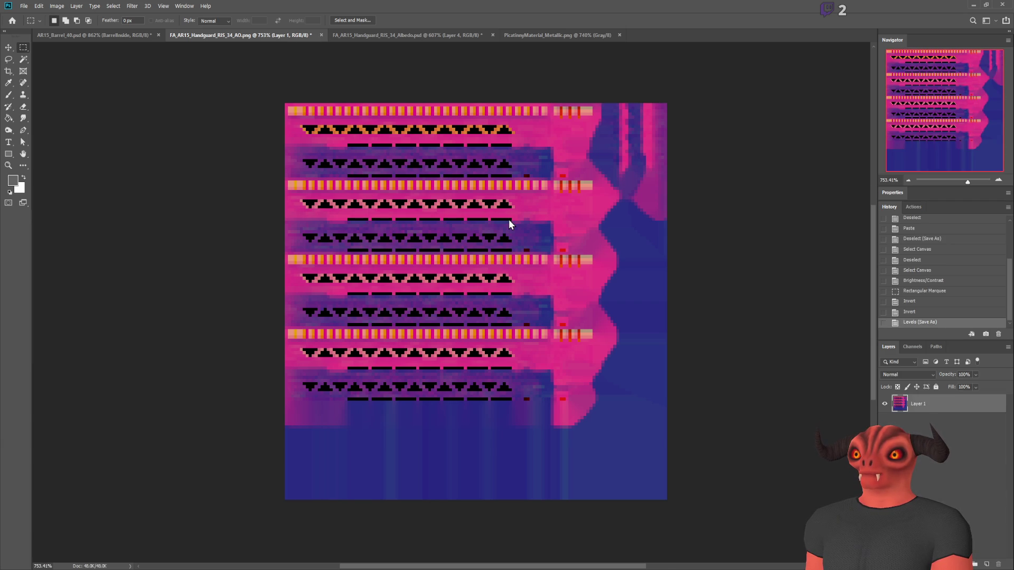
key("ctrl+w")
left_click(298, 36)
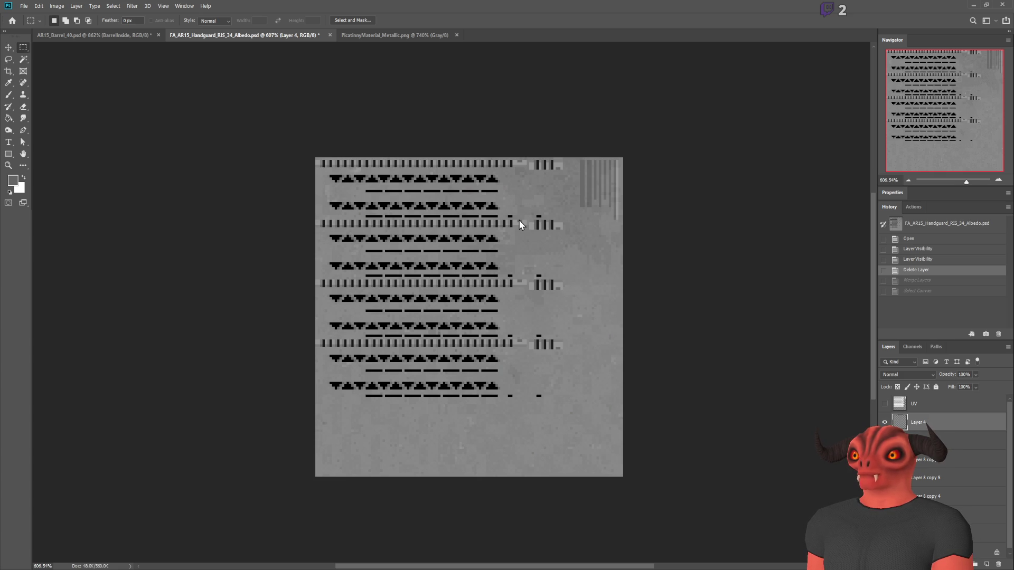
key("ctrl+w")
left_click(287, 35)
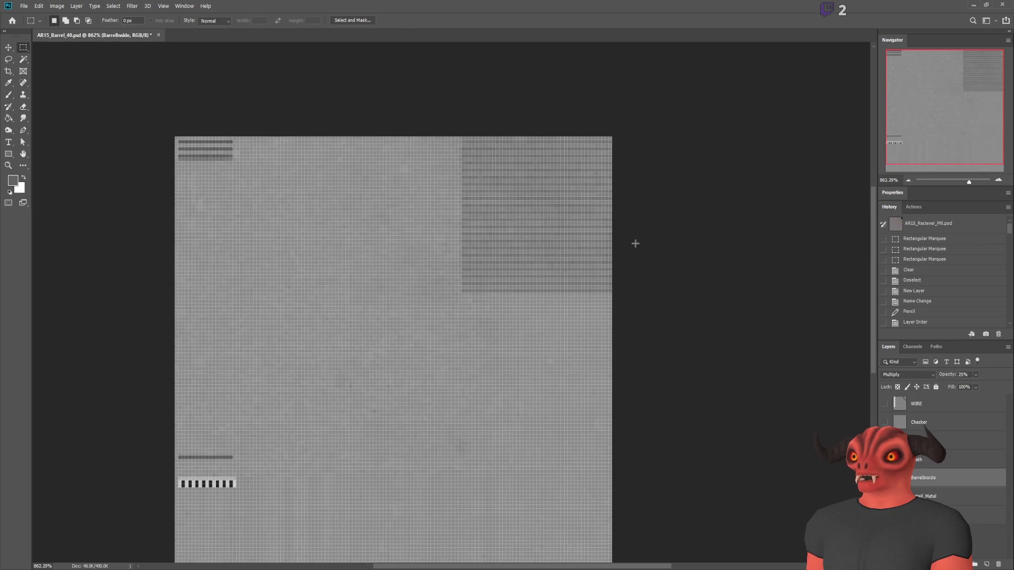
scroll(474, 159, "down", 2)
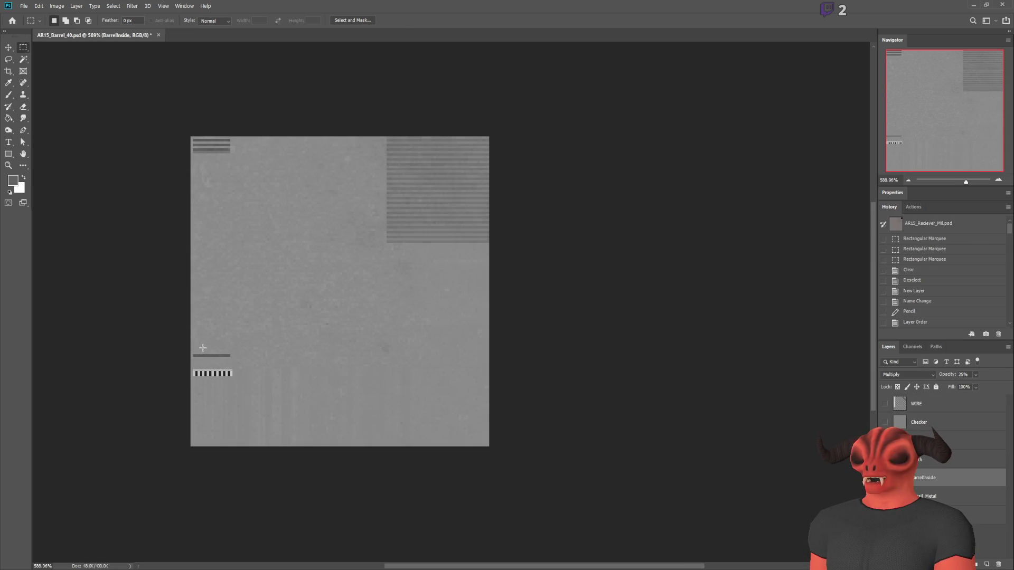
key("alt+Tab")
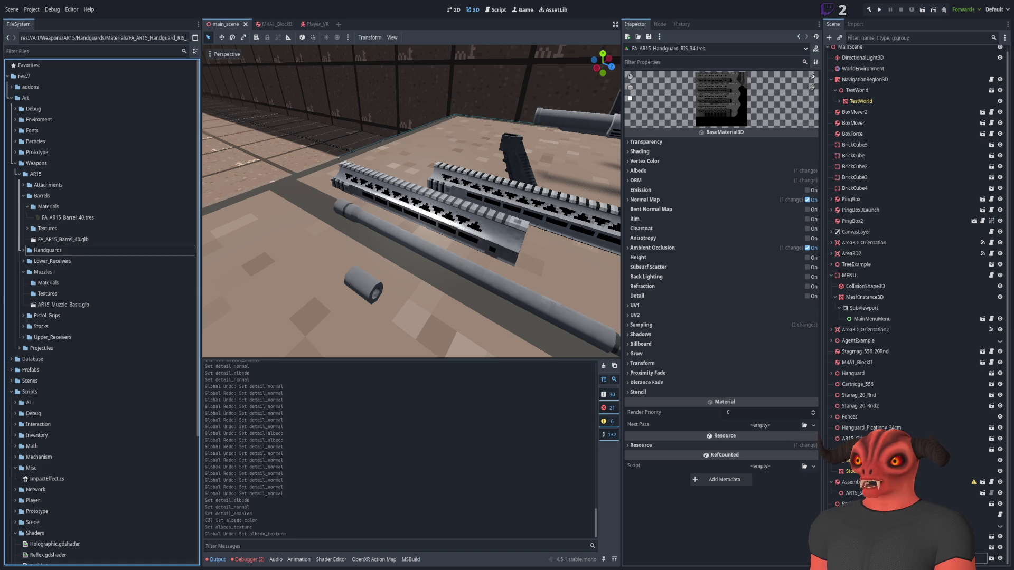
Cycle from Godot through Photoshop back to the receiver file in Blender.
key("alt+Tab")
key("alt+Tab")
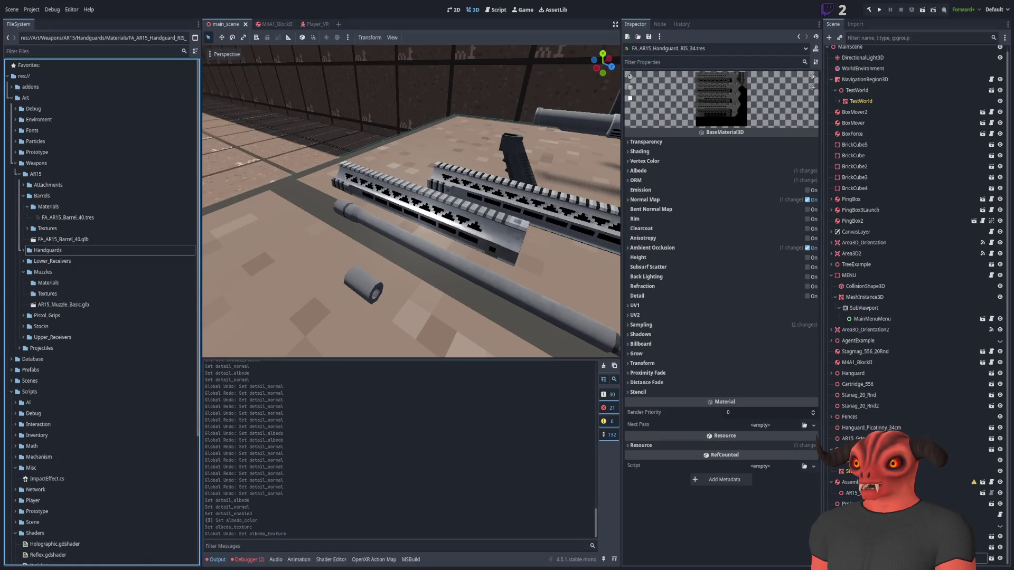
key("alt+Tab")
key("alt+Tab")
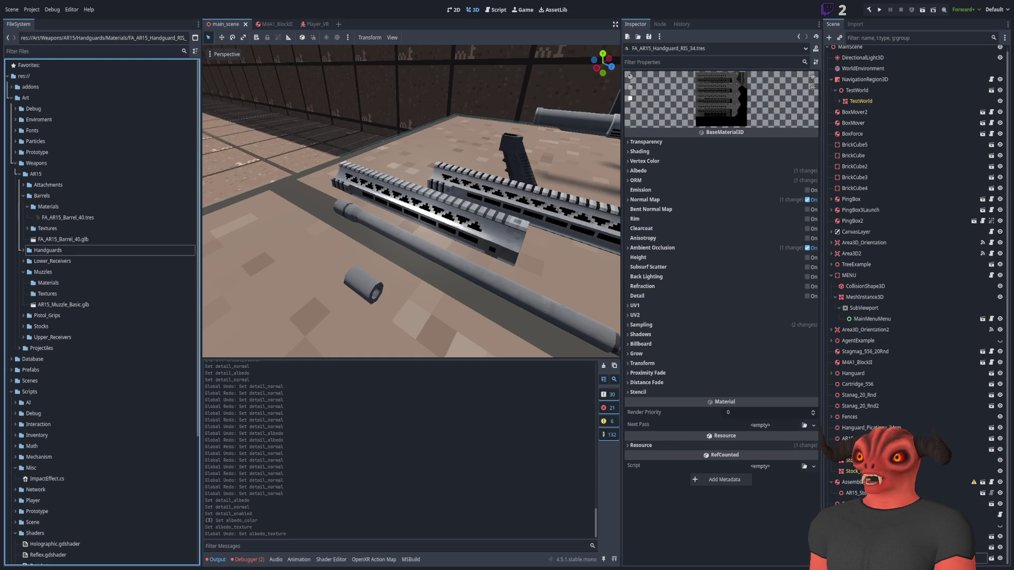
key("alt+Tab")
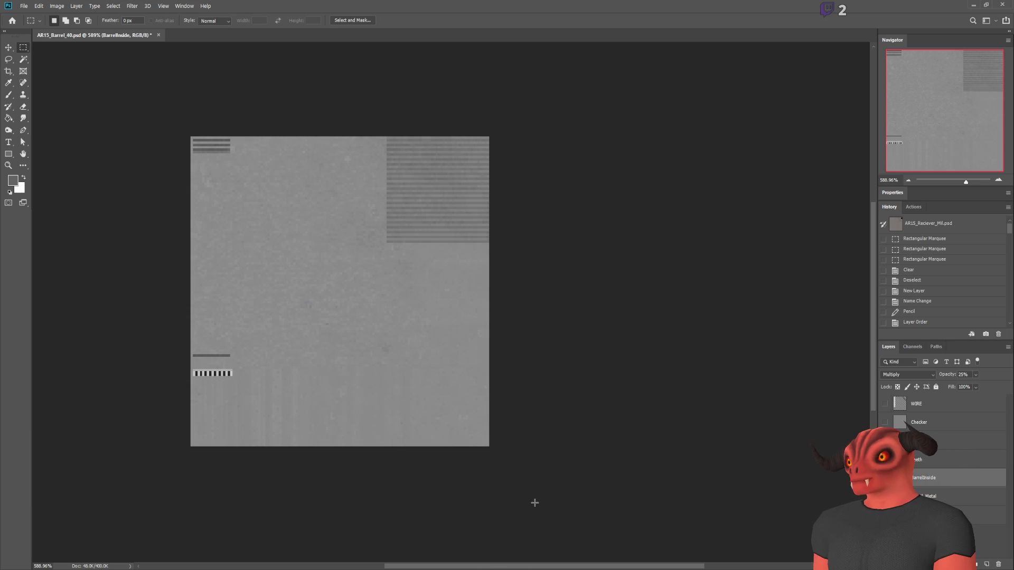
key("alt+Tab")
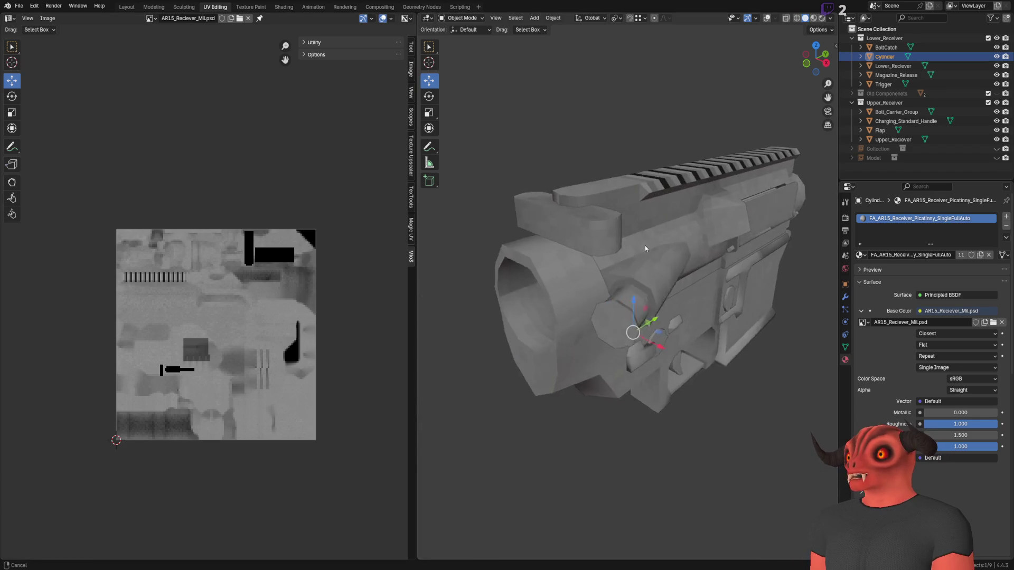
Save a copy of the receiver scene as FA_AR15_LowerReceiver_SingleFullAuto.blend.
scroll(579, 253, "up", 3)
mouse_move(578, 254)
left_mouse_down()
mouse_move(607, 264)
mouse_move(522, 223)
mouse_move(598, 220)
mouse_move(832, 248)
mouse_move(446, 249)
mouse_move(606, 250)
mouse_move(483, 245)
mouse_move(471, 138)
mouse_move(480, 165)
mouse_move(625, 236)
mouse_move(750, 253)
left_mouse_up()
mouse_move(457, 202)
left_mouse_down()
mouse_move(549, 312)
mouse_move(689, 322)
left_mouse_up()
left_click(690, 322)
left_click(19, 5)
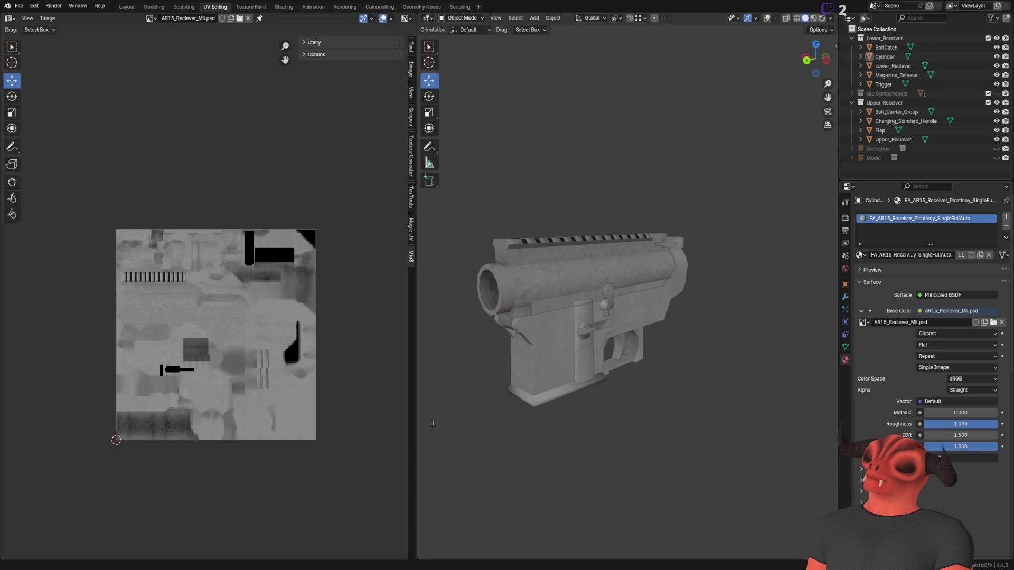
key("ctrl+s")
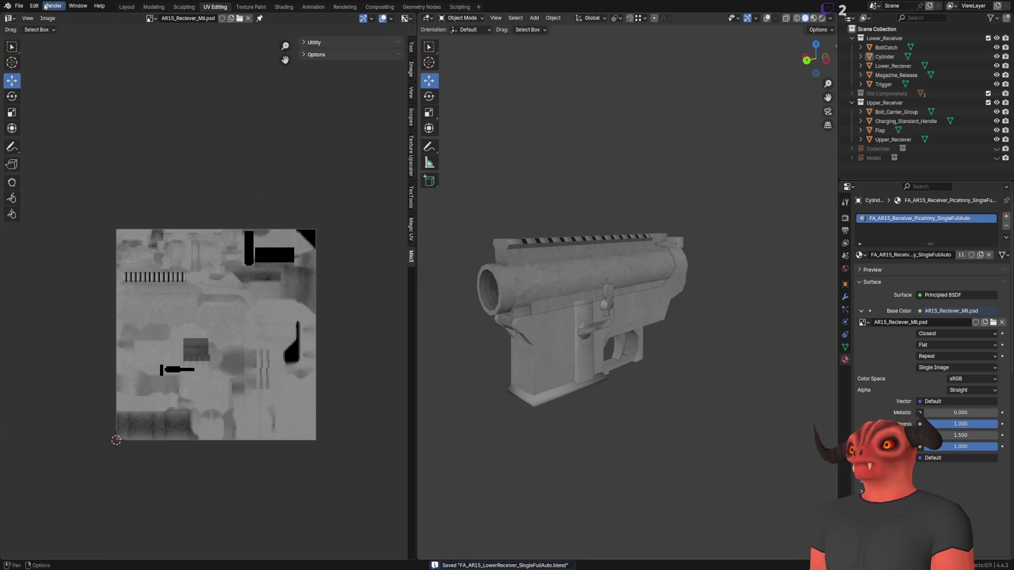
Save the scene as FA_AR15_UpperReceiver_Picatinny.blend and select the Lower_Receiver collection.
left_click(18, 6)
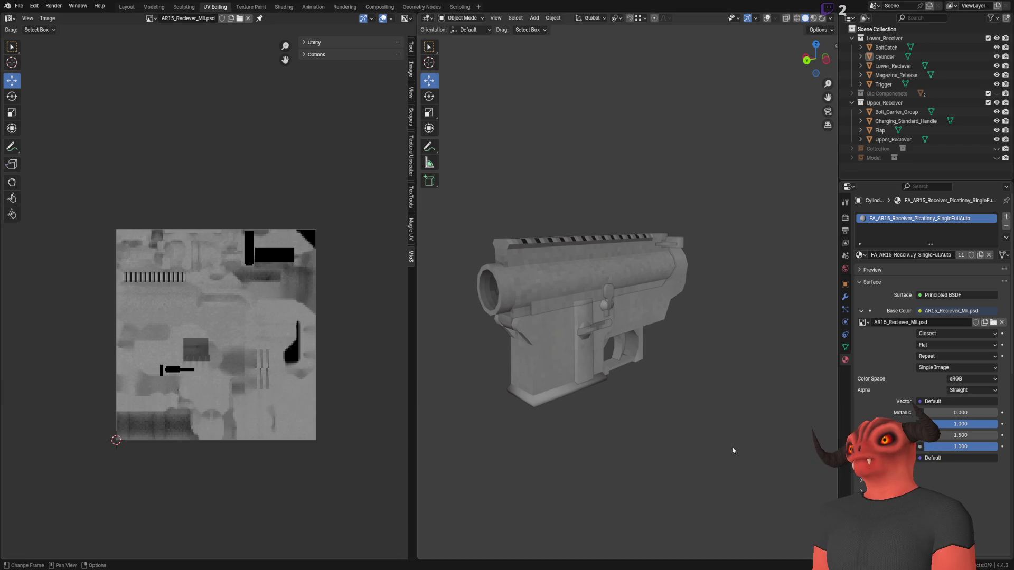
left_click_drag(624, 338, 649, 356)
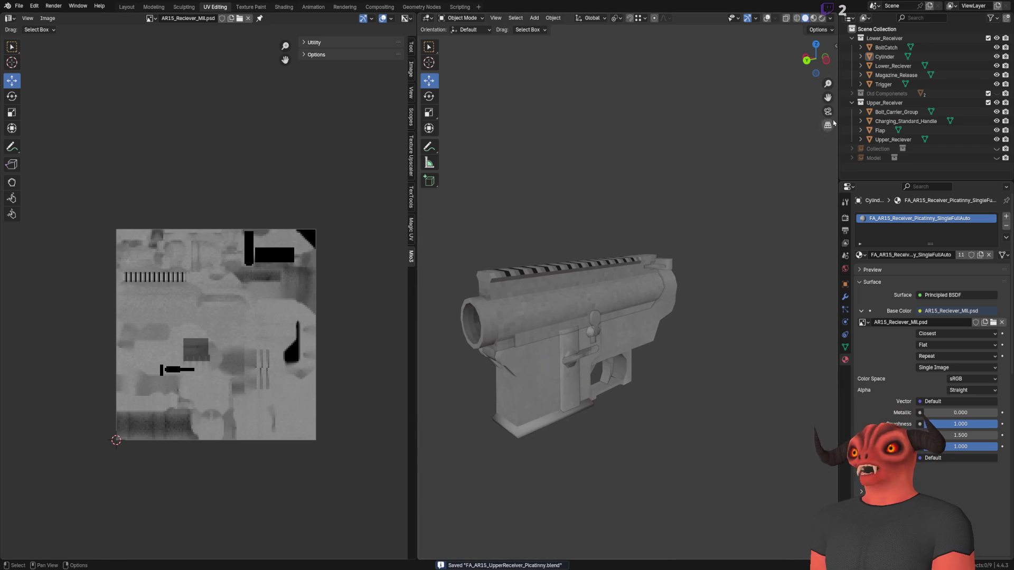
left_click(887, 38)
Delete the lower receiver, Old Componenets, Collection and Model collections, leaving Upper_Reciever.
left_click(891, 93, "shift")
right_click(891, 95)
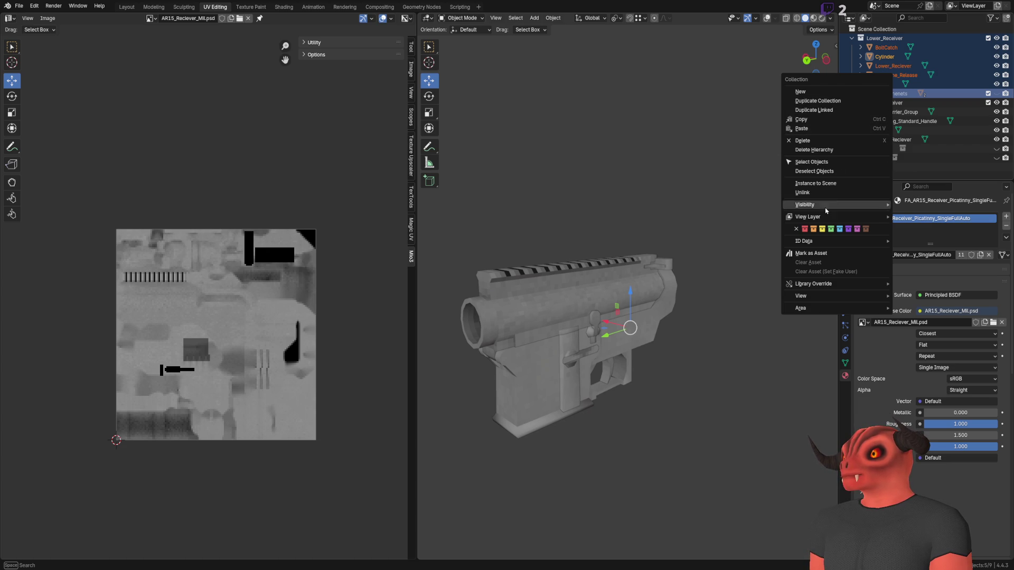
left_click(817, 143)
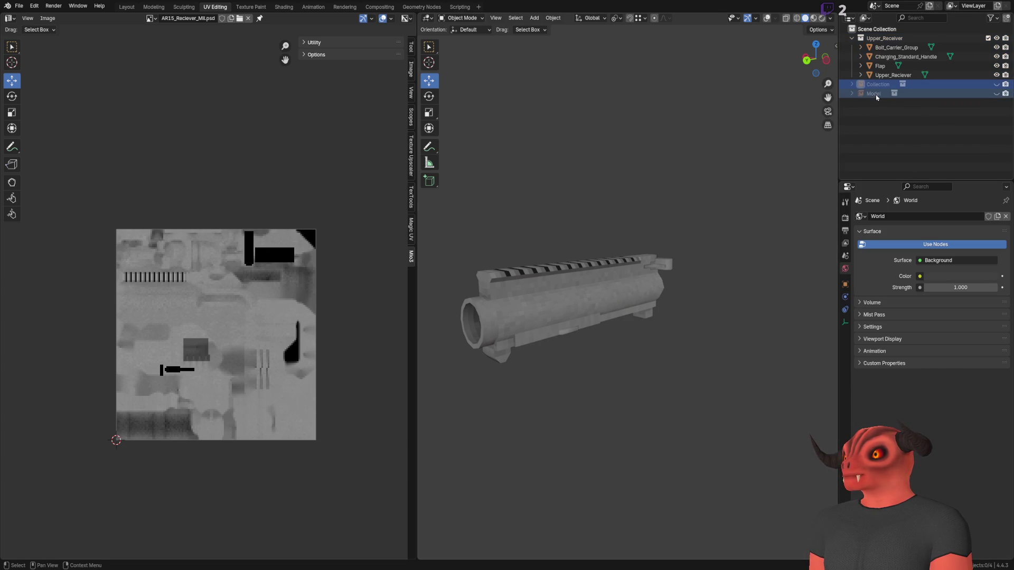
key("Delete")
scroll(635, 148, "up", 2)
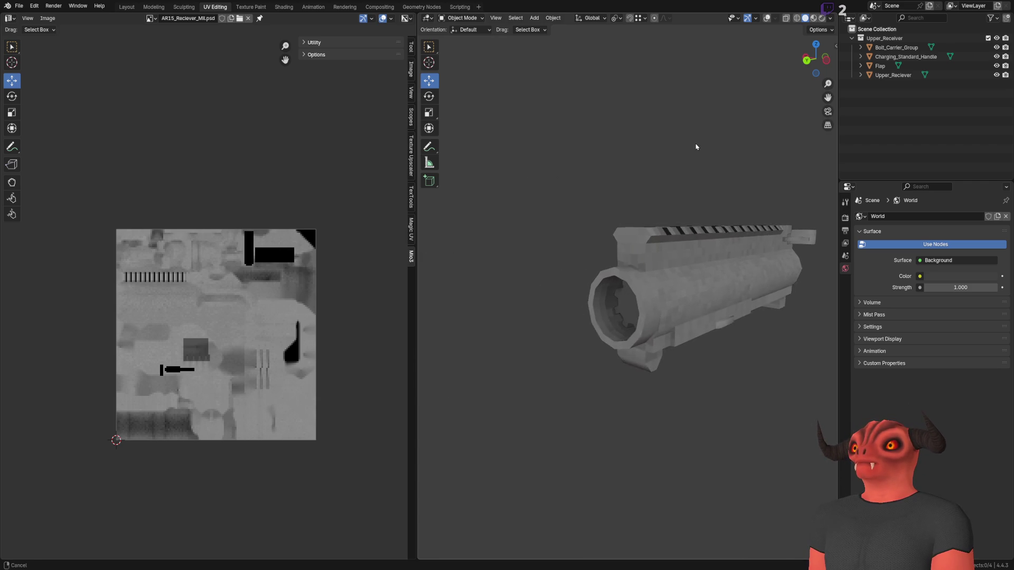
key("Home")
key("a")
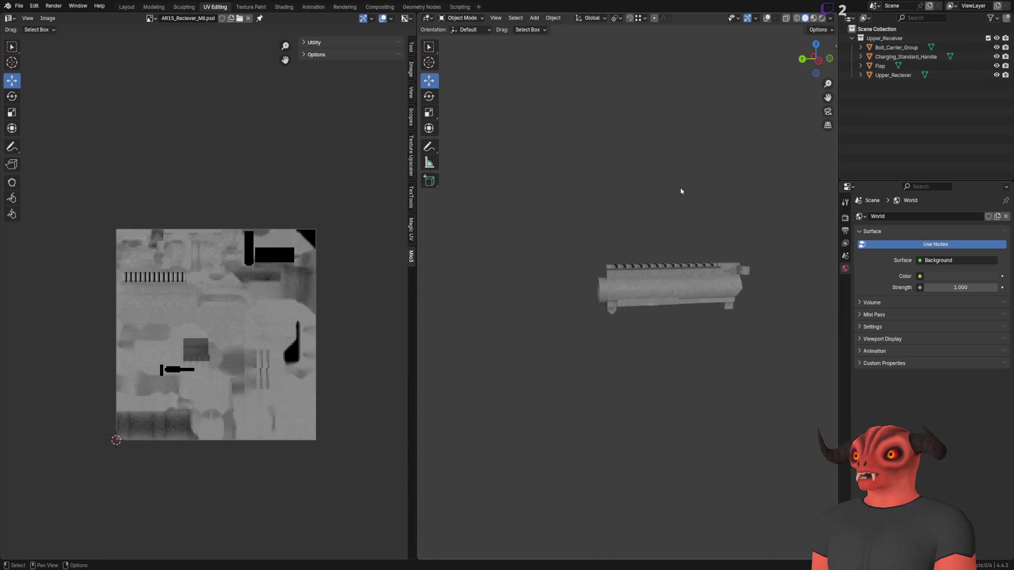
Pick through the Flap and Bolt_Carrier_Group parts to select the Charging_Standard_Handle.
left_click(676, 280)
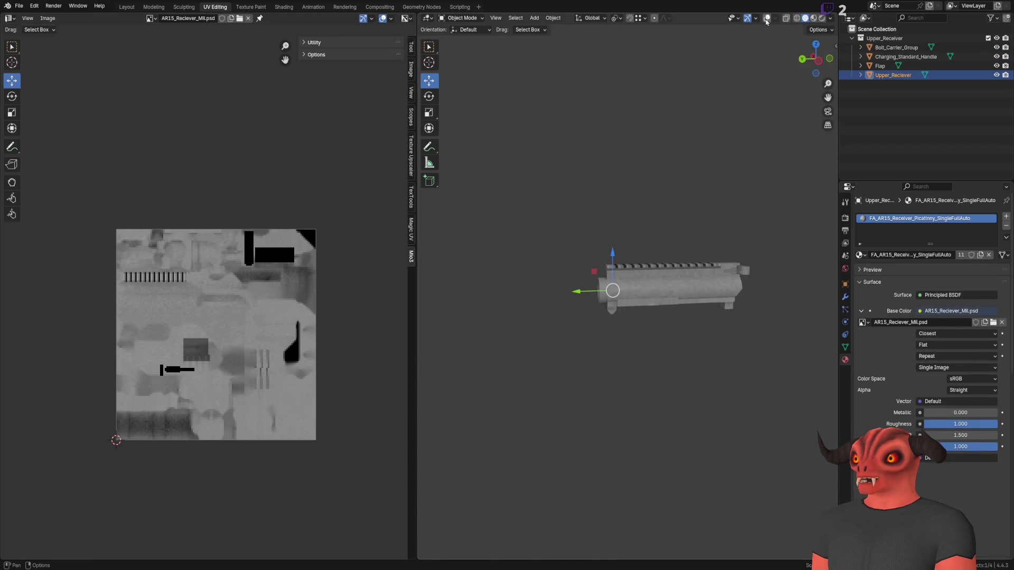
left_click(663, 157)
mouse_move(663, 156)
left_mouse_down()
mouse_move(568, 167)
mouse_move(616, 119)
mouse_move(545, 195)
mouse_move(679, 236)
mouse_move(671, 254)
mouse_move(525, 236)
mouse_move(646, 223)
mouse_move(554, 206)
mouse_move(585, 208)
left_mouse_up()
left_click(672, 254)
scroll(653, 242, "down", 3)
scroll(525, 236, "up", 4)
left_click(645, 223)
scroll(646, 223, "down", 4)
scroll(521, 193, "up", 4)
scroll(522, 195, "down", 4)
left_click(507, 207)
scroll(507, 207, "up", 4)
left_click(585, 208)
scroll(578, 148, "down", 3)
left_click_drag(578, 147, 626, 161)
With Affect Only Origins on, move the handle's origin to its front tip.
left_click(829, 18)
left_click(836, 46)
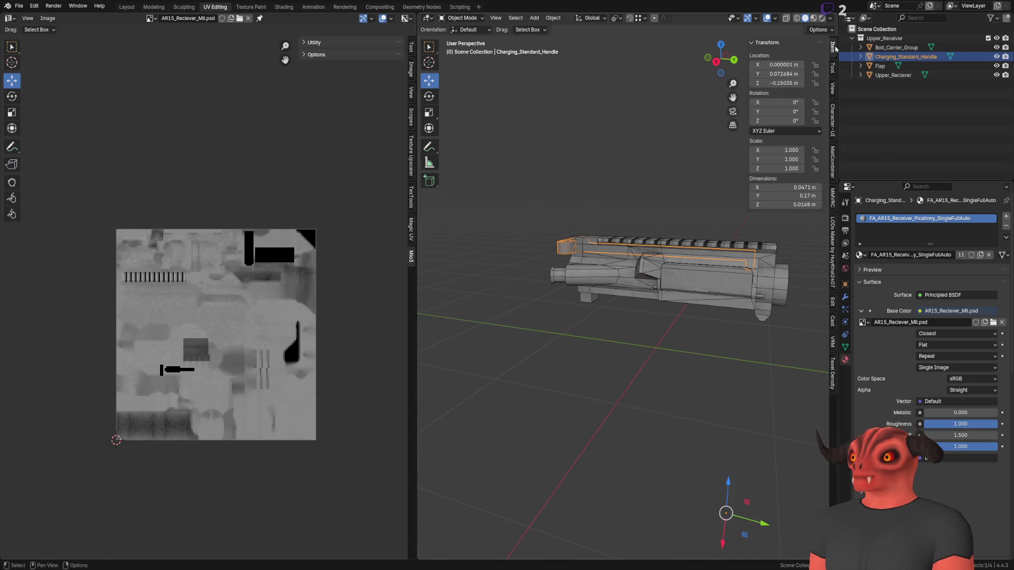
left_click_drag(635, 130, 507, 53)
left_click(818, 29)
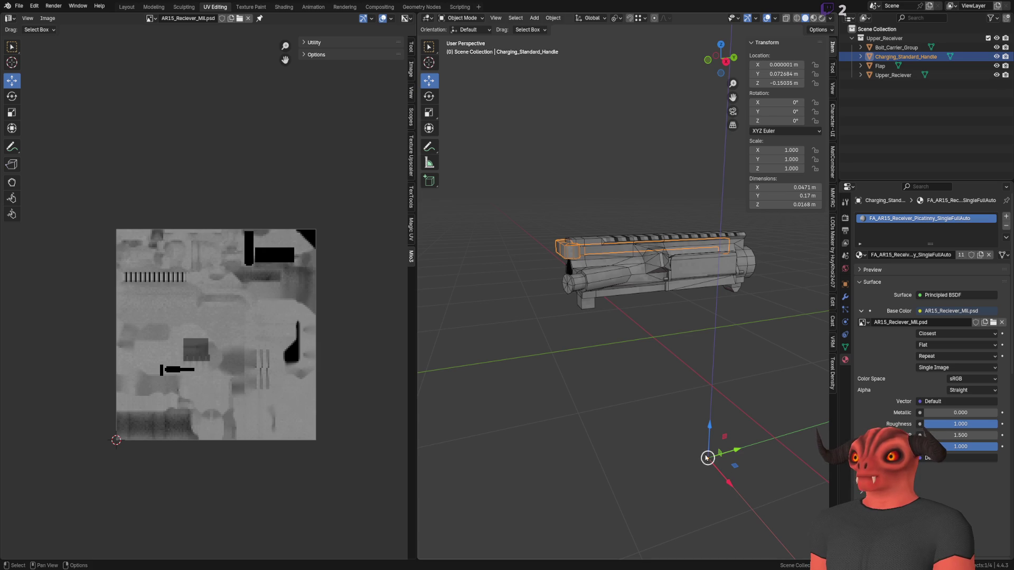
mouse_move(711, 457)
left_mouse_down()
mouse_move(622, 288)
mouse_move(559, 245)
left_mouse_up()
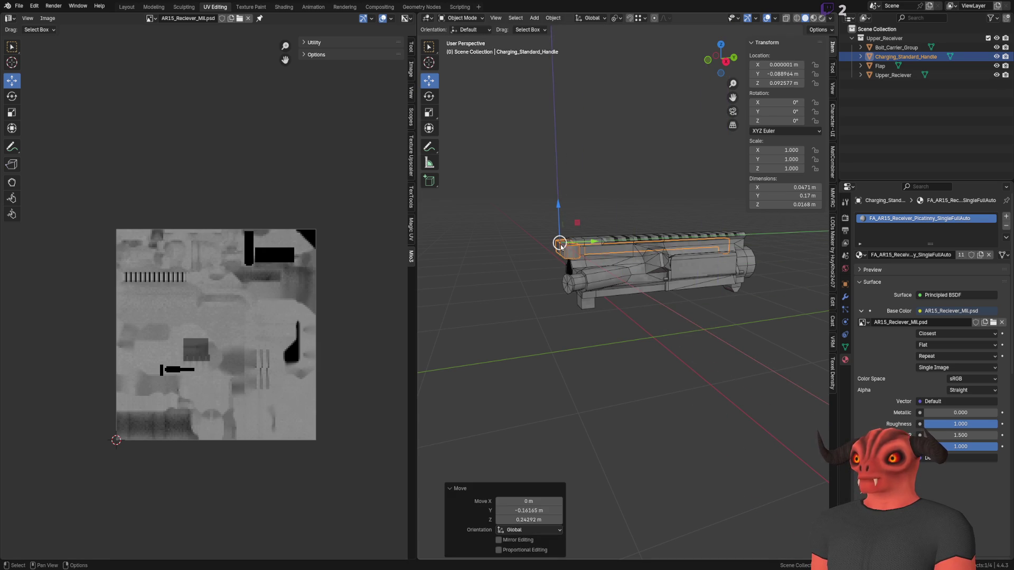
scroll(559, 245, "up", 6)
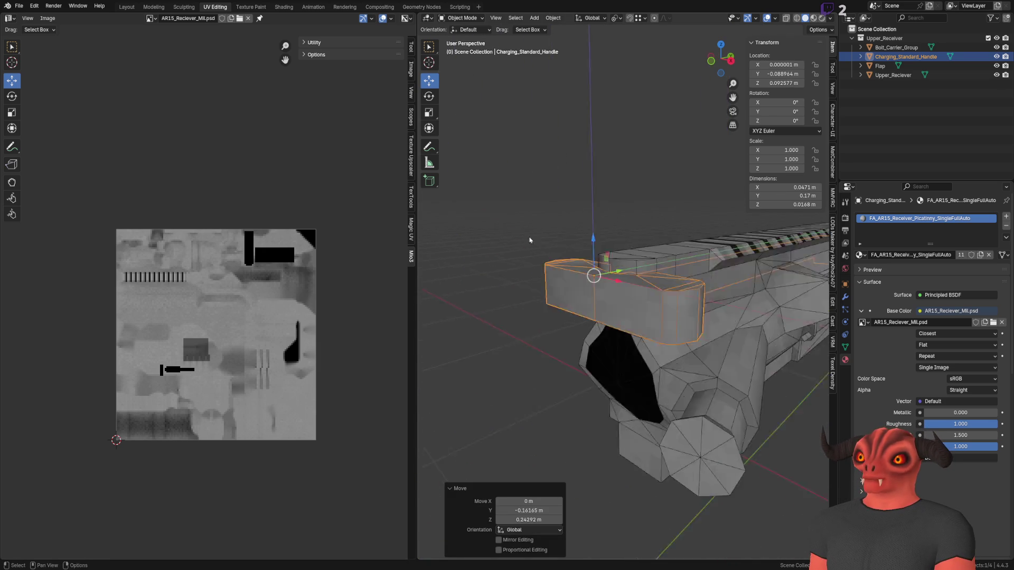
scroll(664, 250, "up", 7)
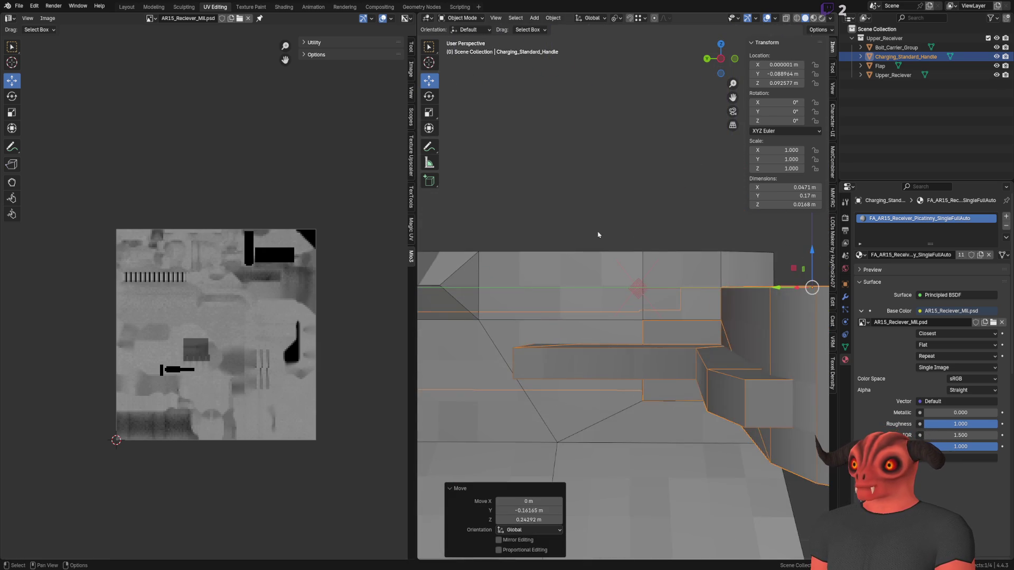
mouse_move(761, 259)
left_mouse_down()
mouse_move(588, 307)
mouse_move(607, 268)
mouse_move(518, 344)
mouse_move(512, 387)
left_mouse_up()
scroll(588, 306, "down", 4)
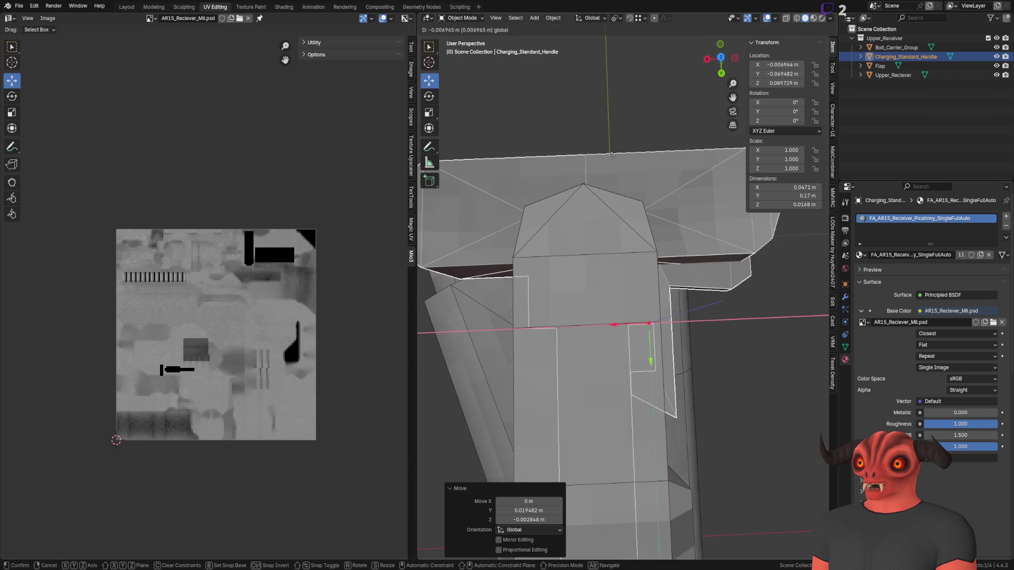
Move the charging handle slightly down to about Z 0.083 m.
mouse_move(588, 160)
left_mouse_down()
mouse_move(599, 288)
mouse_move(607, 240)
mouse_move(622, 241)
mouse_move(589, 273)
mouse_move(569, 272)
left_mouse_up()
scroll(568, 272, "right", 5)
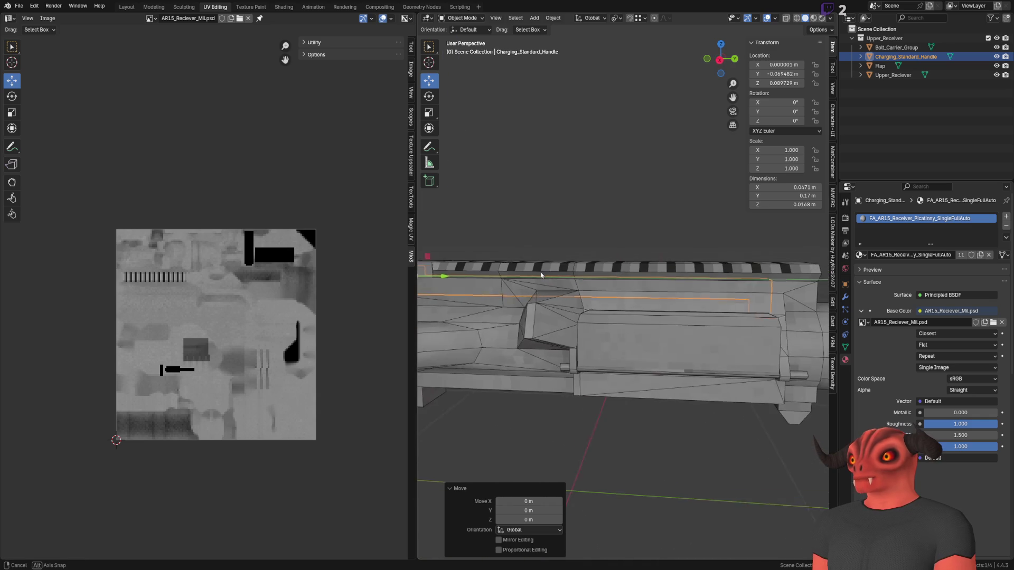
scroll(658, 301, "up", 5)
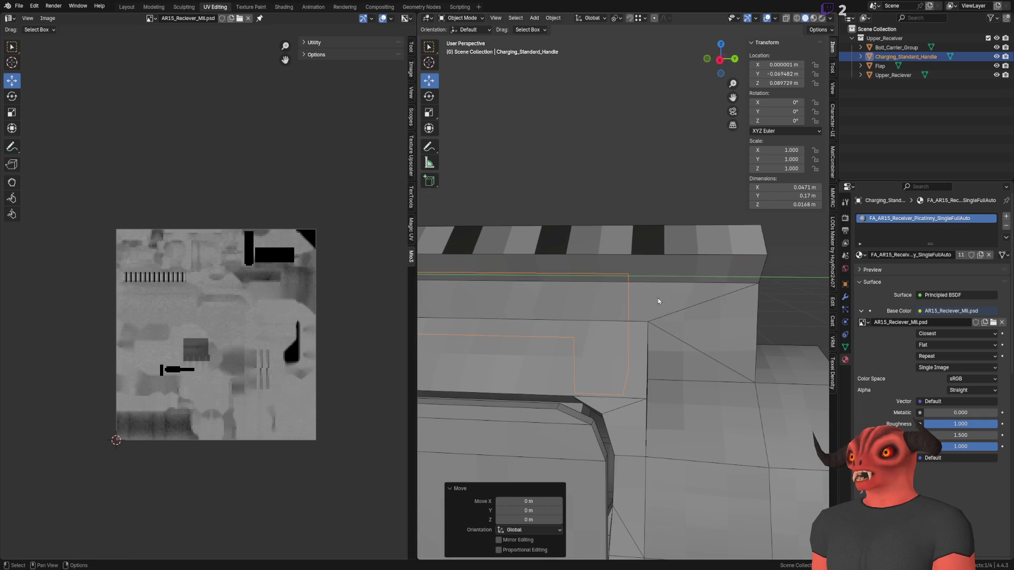
scroll(633, 328, "down", 3)
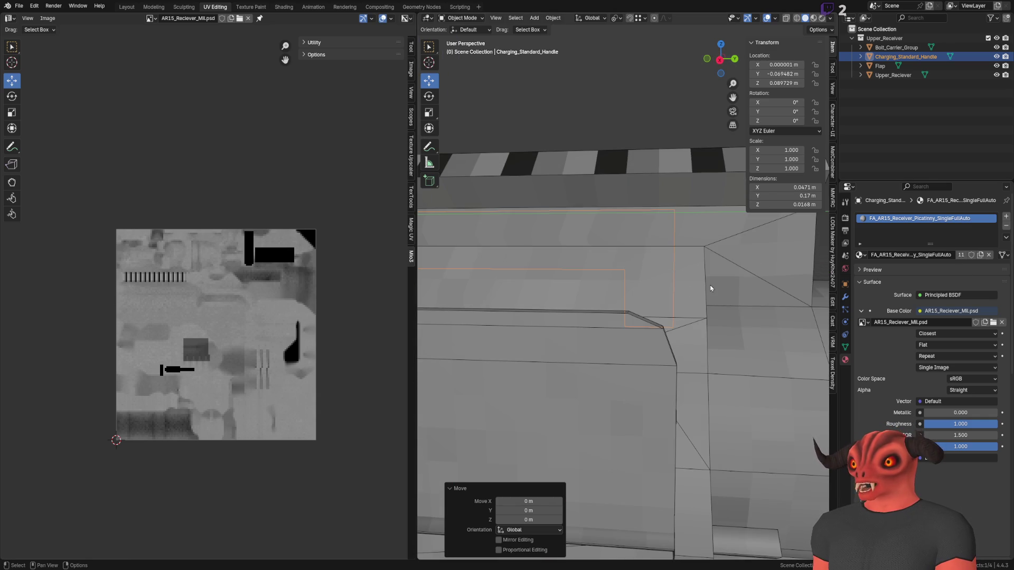
scroll(711, 289, "down", 5)
scroll(654, 338, "up", 5)
scroll(637, 338, "left", 5)
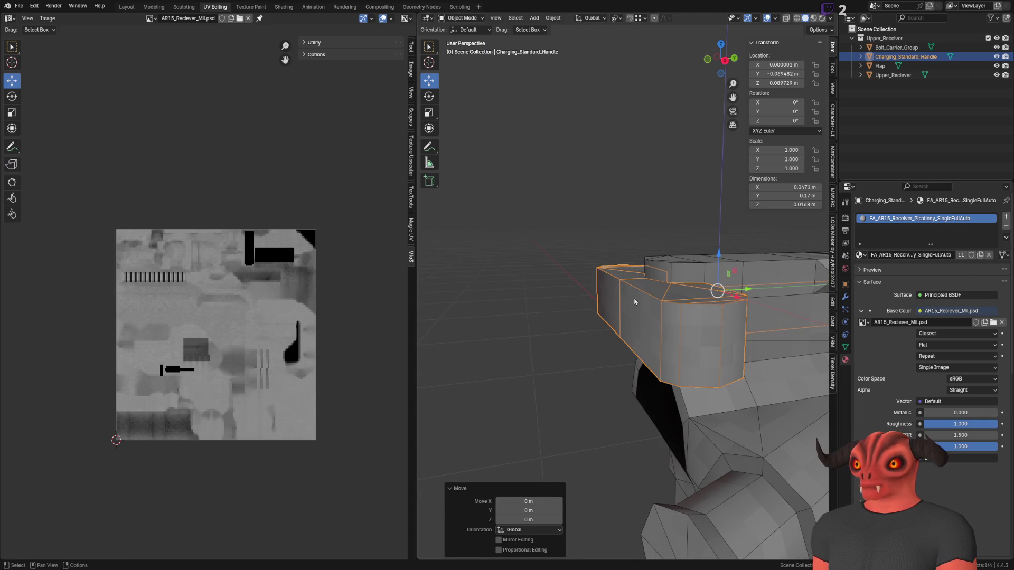
scroll(601, 324, "left", 3)
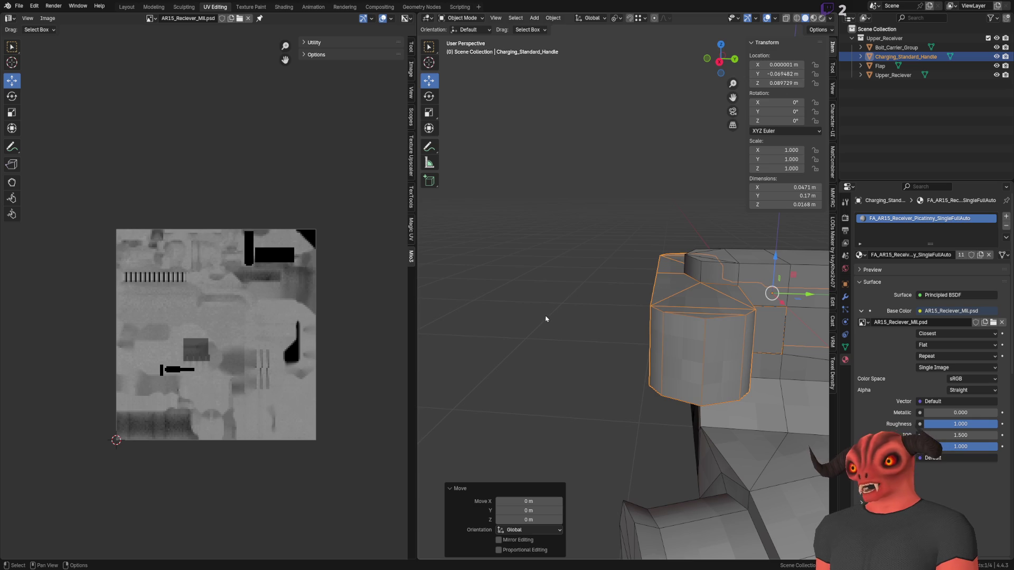
scroll(546, 319, "up", 8)
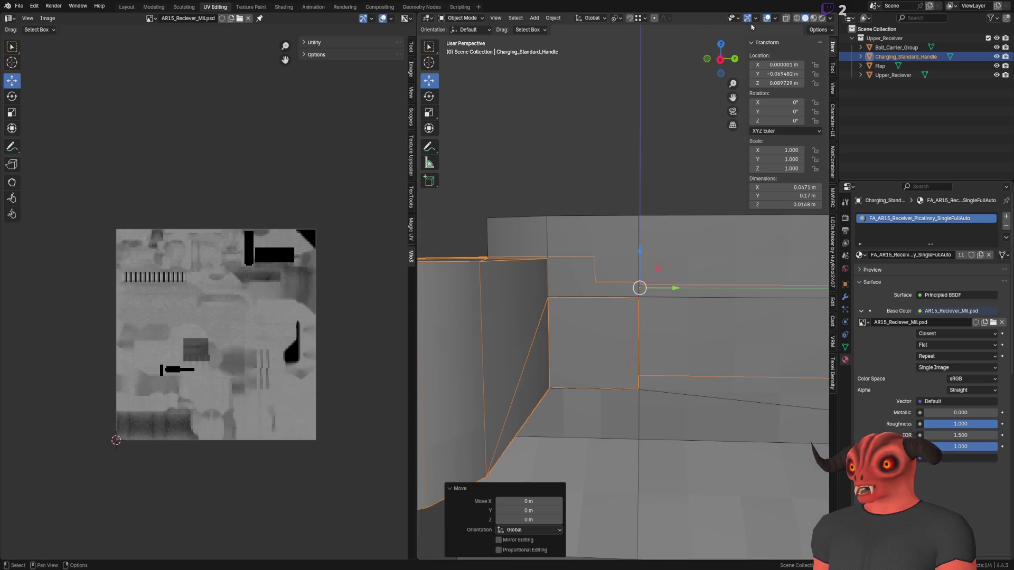
scroll(675, 228, "left", 3)
mouse_move(655, 181)
left_mouse_down()
mouse_move(656, 323)
mouse_move(655, 308)
left_mouse_up()
scroll(733, 251, "up", 2)
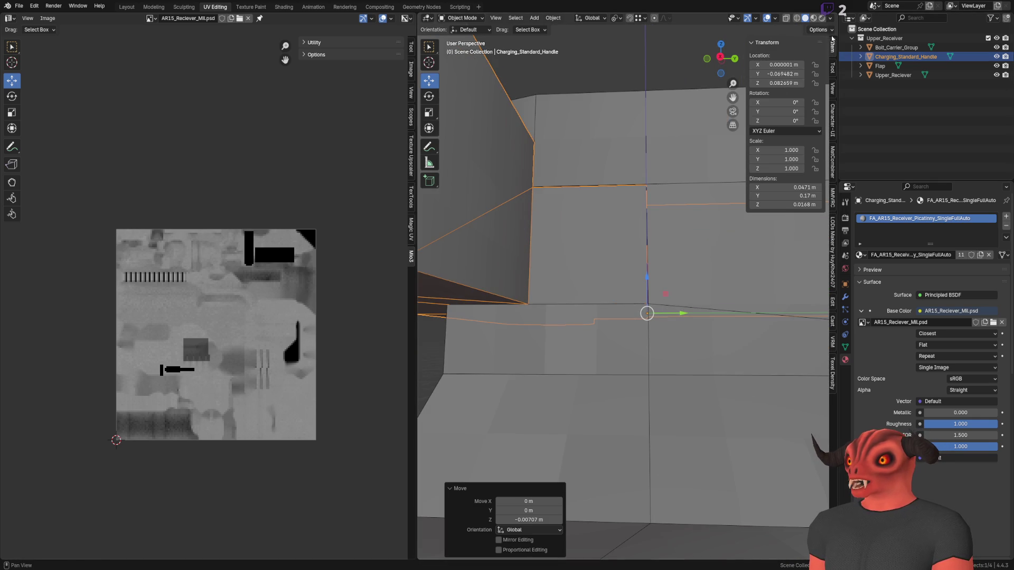
Test sliding the charging handle back along Y, comparing with undo and redo.
key("g")
key("y")
left_click(588, 274)
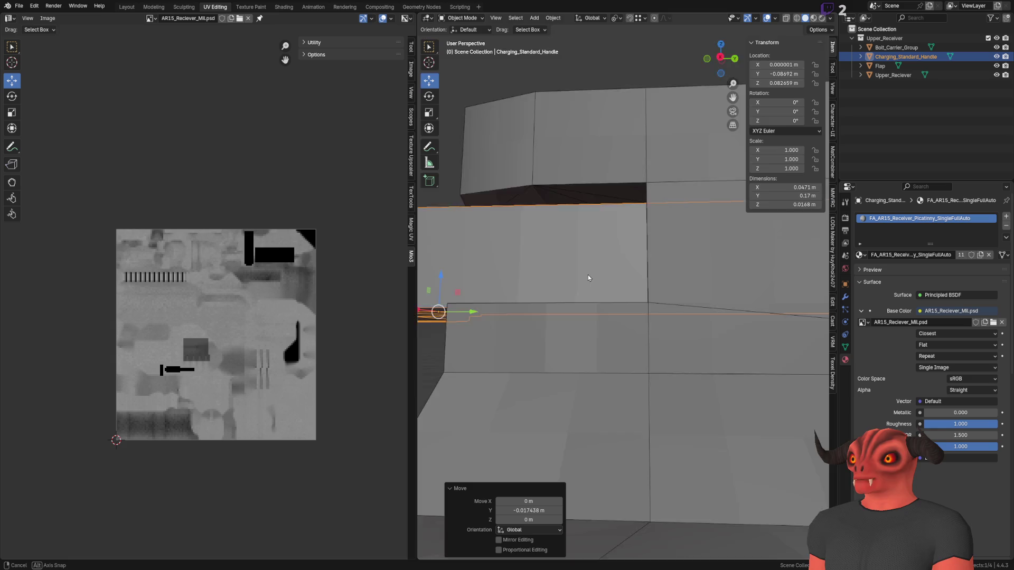
left_click_drag(588, 274, 546, 218)
key("ctrl+z")
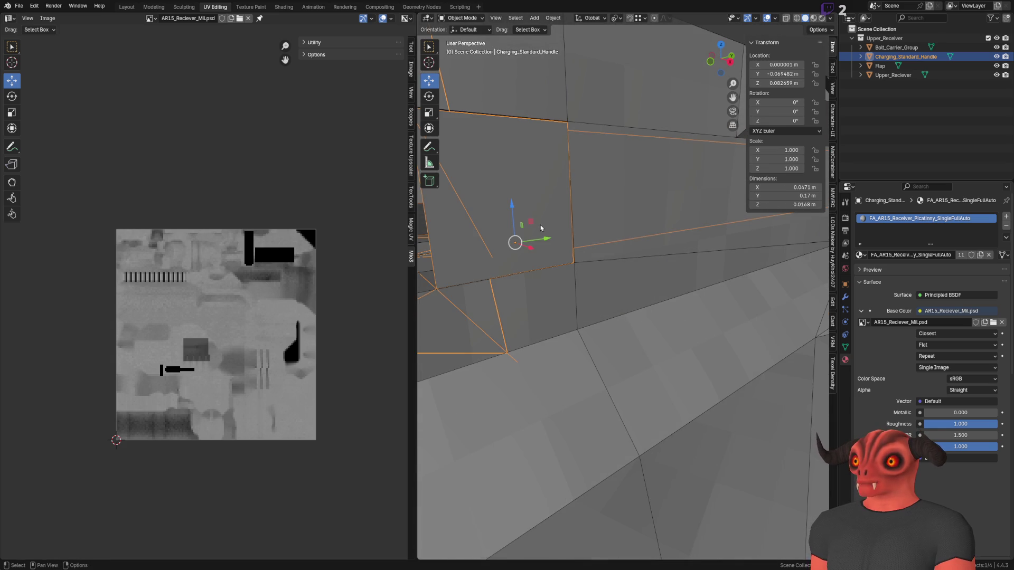
key("KP_Decimal")
mouse_move(665, 273)
left_mouse_down()
mouse_move(585, 288)
mouse_move(632, 280)
mouse_move(629, 298)
mouse_move(577, 328)
mouse_move(419, 332)
mouse_move(861, 321)
left_mouse_up()
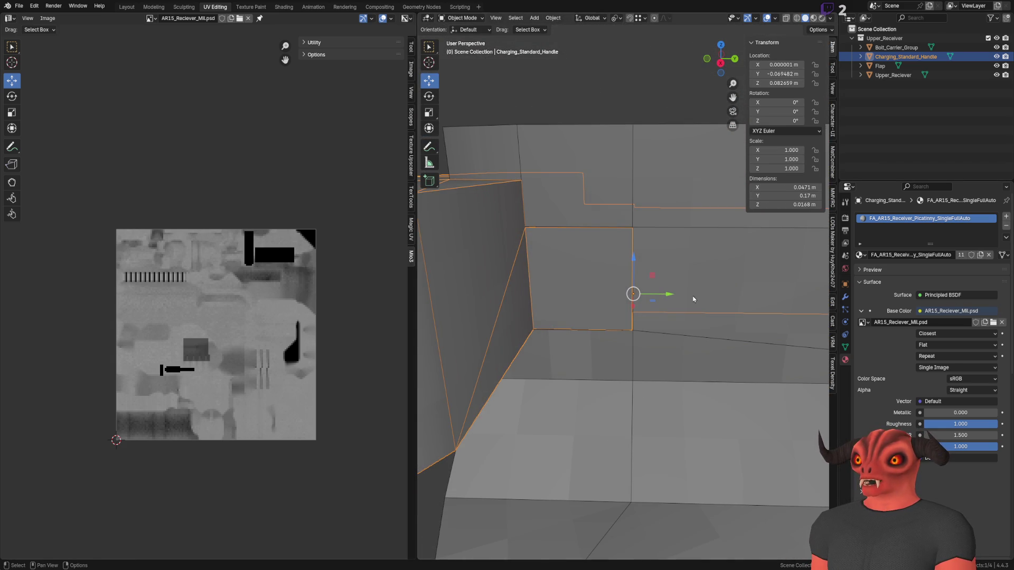
left_click_drag(663, 294, 835, 294)
left_click_drag(530, 270, 544, 267)
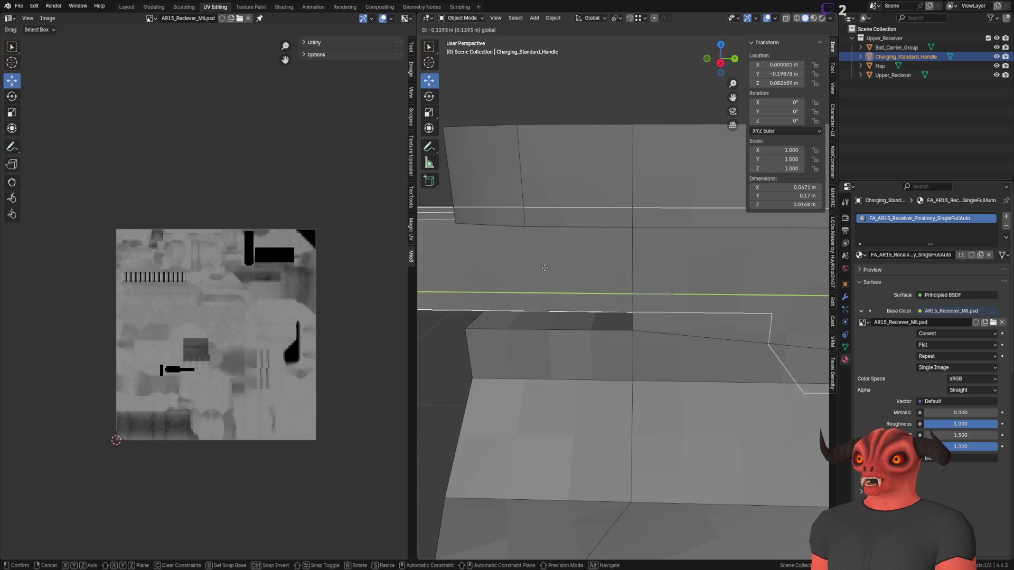
left_click(818, 268)
scroll(573, 303, "down", 5)
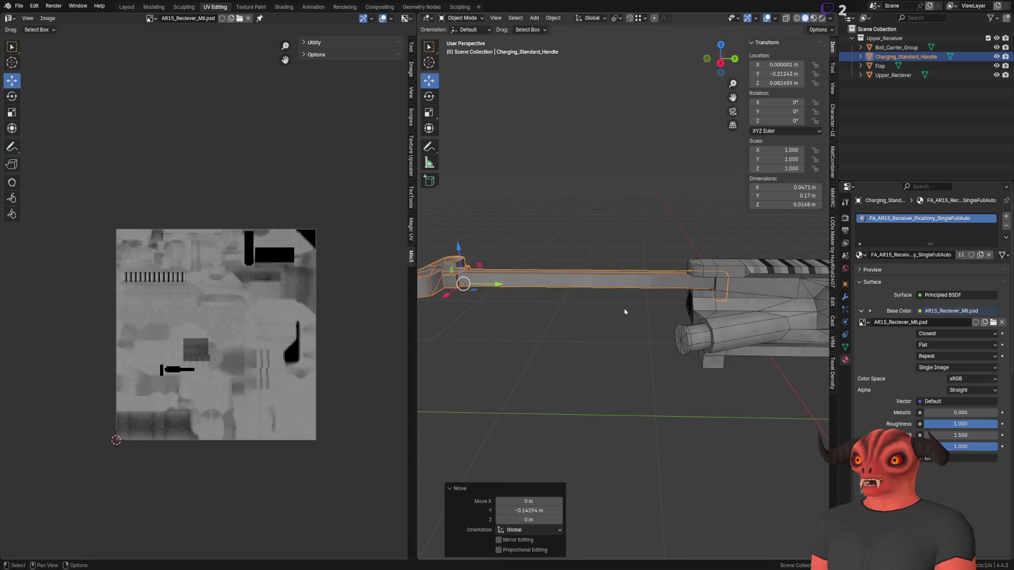
key("ctrl+z")
key("ctrl+shift+z")
key("ctrl+z")
key("ctrl+shift+z")
Select the Upper_Reciever body and bring up the Affect Only Origins option.
mouse_move(516, 295)
left_mouse_down()
mouse_move(706, 294)
mouse_move(663, 337)
mouse_move(497, 333)
mouse_move(682, 309)
left_mouse_up()
mouse_move(798, 279)
left_mouse_down()
mouse_move(575, 284)
mouse_move(740, 335)
mouse_move(565, 323)
mouse_move(613, 301)
mouse_move(544, 244)
mouse_move(597, 275)
mouse_move(638, 270)
mouse_move(622, 204)
mouse_move(661, 271)
mouse_move(526, 302)
mouse_move(557, 220)
left_mouse_up()
left_click(556, 219)
scroll(623, 317, "up", 2)
left_click(893, 75)
scroll(606, 193, "down", 4)
mouse_move(474, 233)
left_mouse_down()
mouse_move(461, 255)
mouse_move(652, 224)
mouse_move(582, 245)
mouse_move(616, 232)
mouse_move(594, 215)
mouse_move(531, 224)
mouse_move(642, 245)
mouse_move(587, 230)
left_mouse_up()
left_click(821, 30)
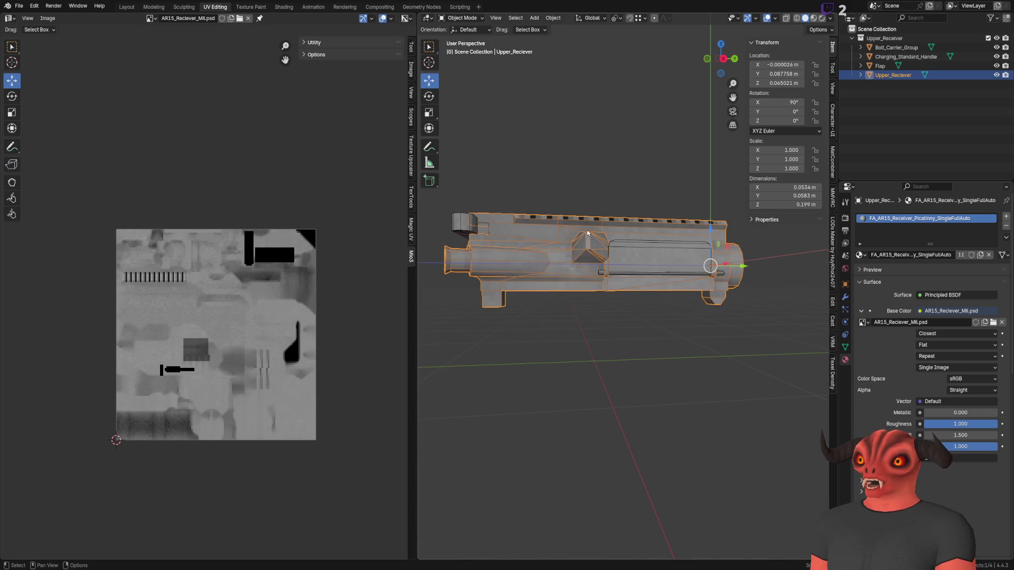
mouse_move(720, 244)
left_mouse_down()
mouse_move(591, 262)
mouse_move(755, 258)
left_mouse_up()
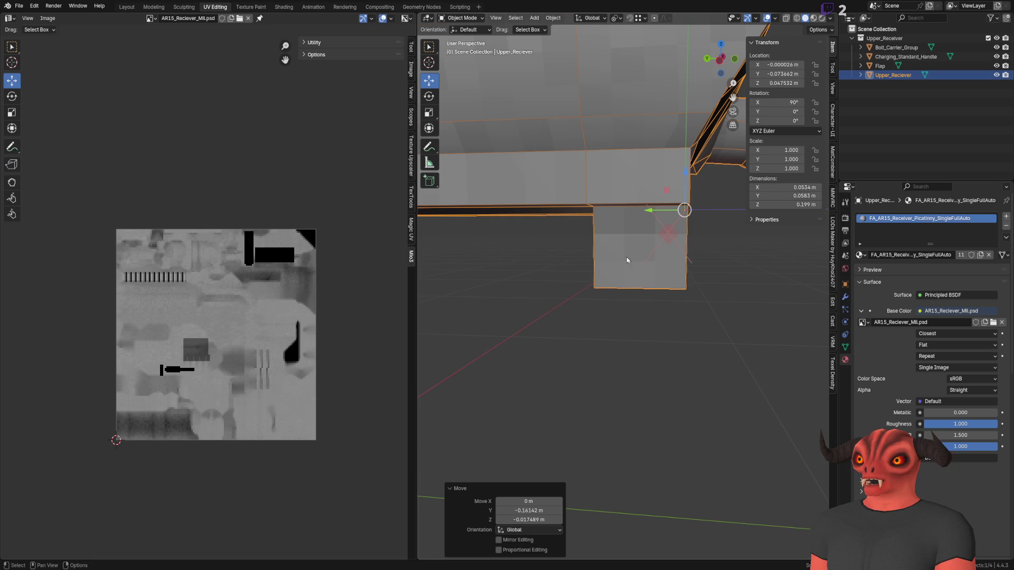
mouse_move(654, 229)
left_mouse_down()
mouse_move(530, 217)
mouse_move(536, 252)
mouse_move(567, 285)
mouse_move(494, 272)
mouse_move(601, 210)
left_mouse_up()
scroll(601, 210, "down", 2)
left_click_drag(526, 267, 787, 259)
scroll(639, 282, "up", 8)
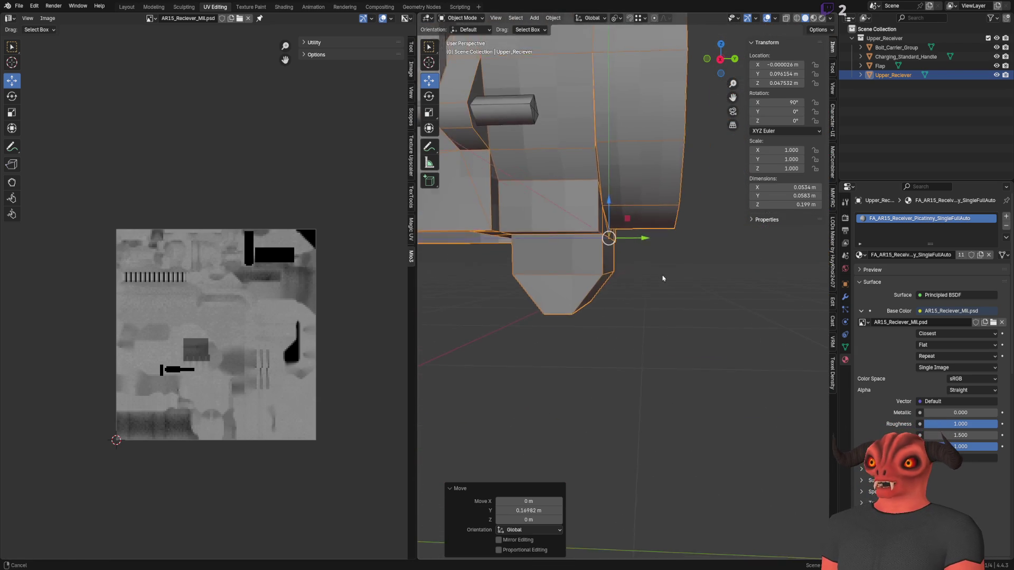
scroll(639, 282, "down", 7)
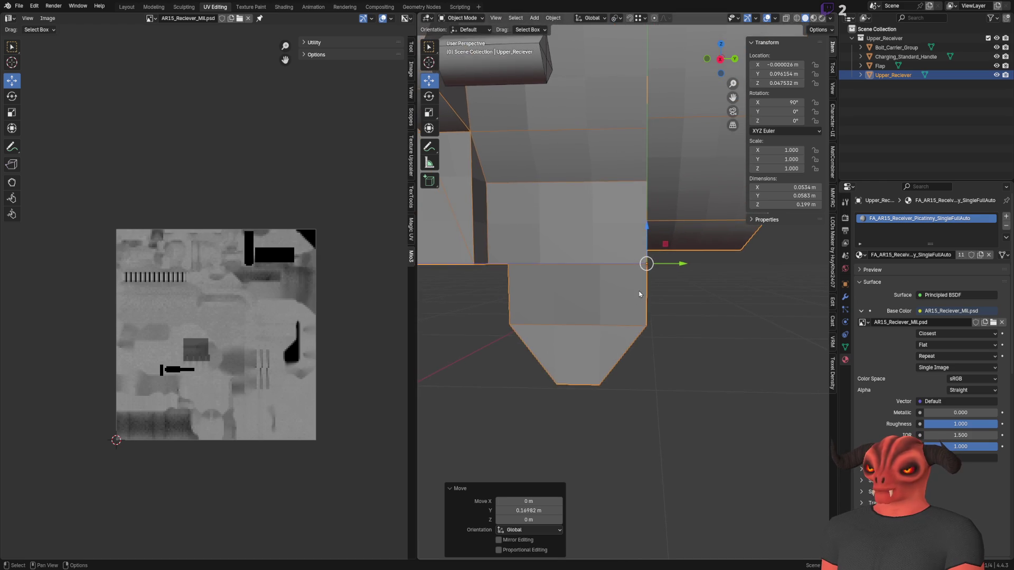
mouse_move(620, 285)
left_mouse_down()
mouse_move(660, 265)
mouse_move(785, 249)
mouse_move(422, 252)
left_mouse_up()
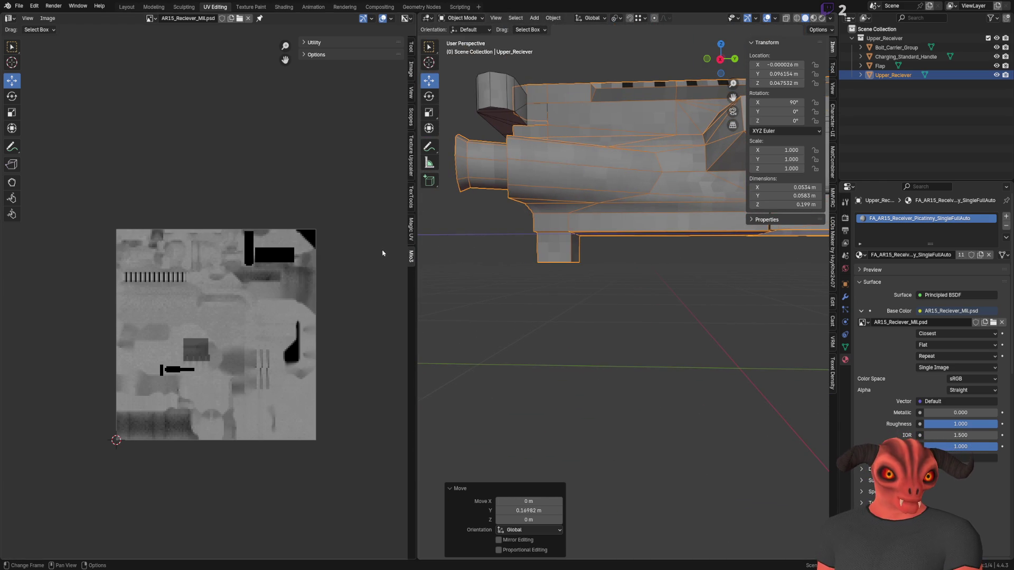
mouse_move(581, 296)
left_mouse_down()
mouse_move(597, 306)
mouse_move(574, 312)
left_mouse_up()
scroll(575, 312, "up", 6)
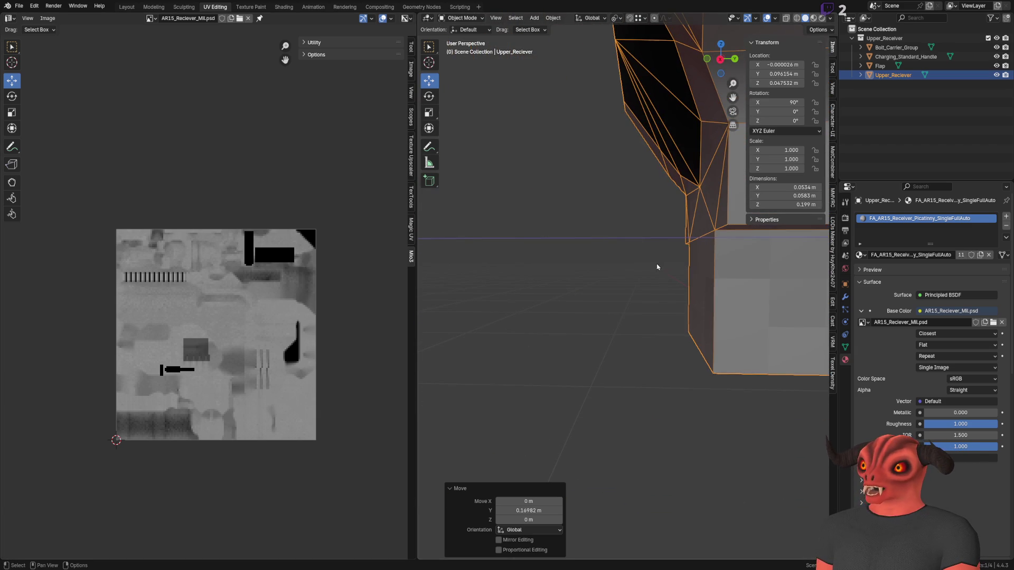
scroll(721, 229, "down", 5)
mouse_move(721, 229)
left_mouse_down()
mouse_move(680, 331)
mouse_move(620, 289)
mouse_move(574, 285)
left_mouse_up()
scroll(573, 285, "down", 5)
left_click_drag(676, 334, 514, 335)
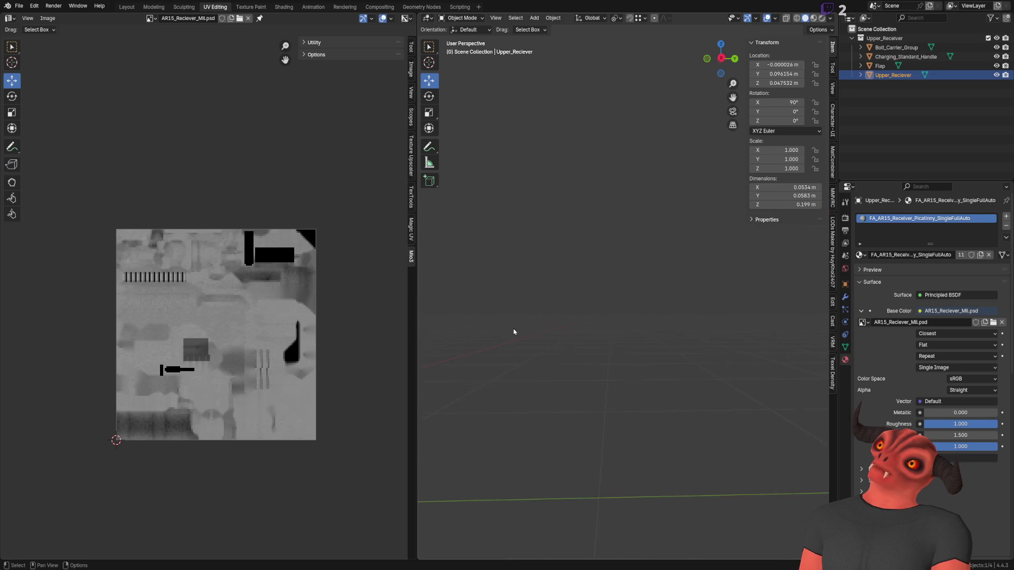
scroll(688, 317, "up", 6)
mouse_move(688, 317)
left_mouse_down()
mouse_move(651, 307)
mouse_move(607, 275)
mouse_move(616, 265)
mouse_move(600, 304)
mouse_move(634, 336)
mouse_move(695, 351)
mouse_move(655, 333)
mouse_move(533, 222)
mouse_move(515, 260)
left_mouse_up()
mouse_move(616, 369)
left_mouse_down()
mouse_move(584, 363)
mouse_move(516, 318)
left_mouse_up()
mouse_move(518, 261)
left_mouse_down()
mouse_move(622, 290)
mouse_move(616, 297)
left_mouse_up()
Rename the charging handle's mesh data to Charging_Standard_Handle_Mesh and frame the handle in view.
key("alt+a")
left_click(630, 308)
scroll(651, 243, "up", 2)
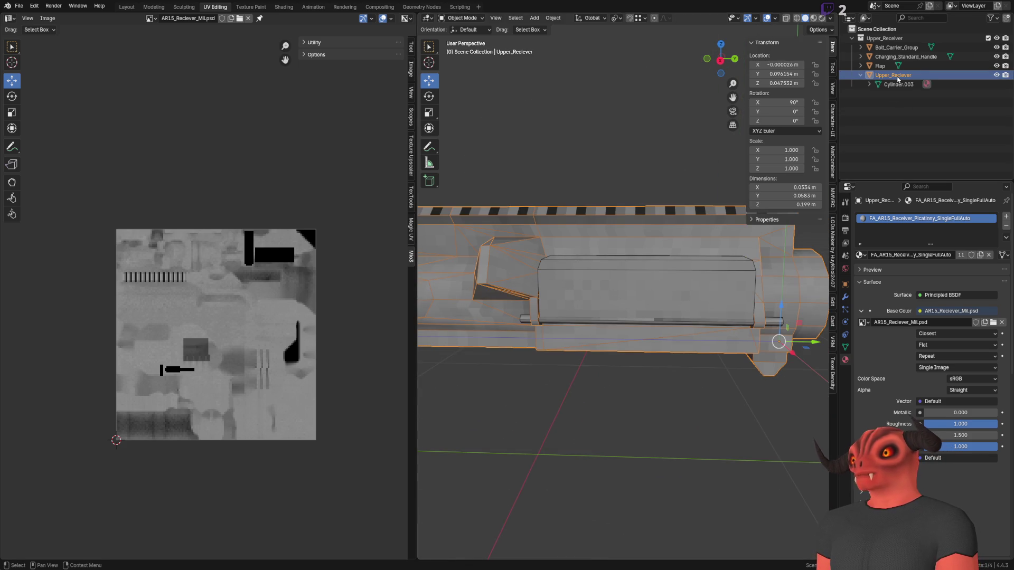
key("Tab")
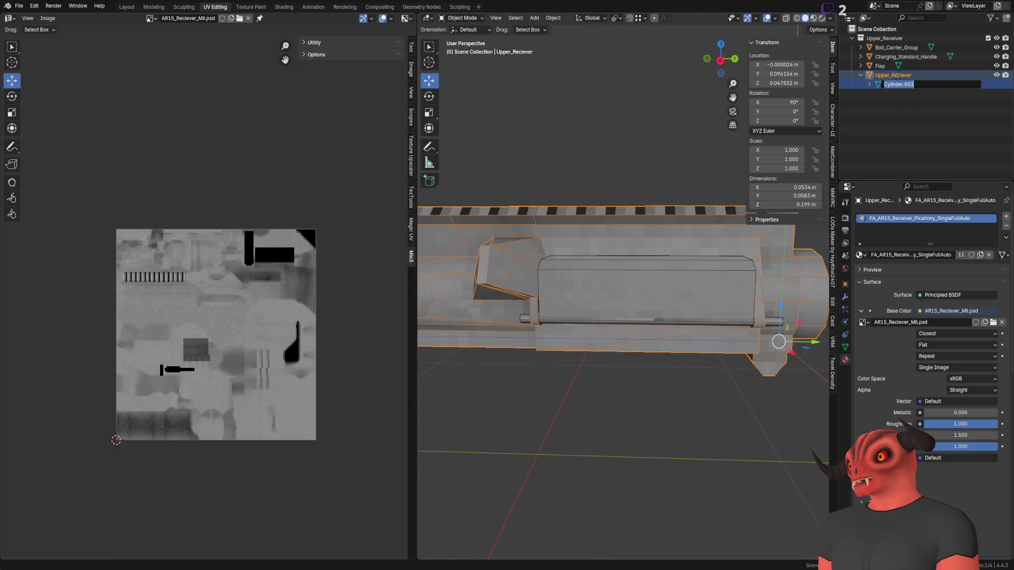
type("Upper_Reciever_Mesh")
key("Up")
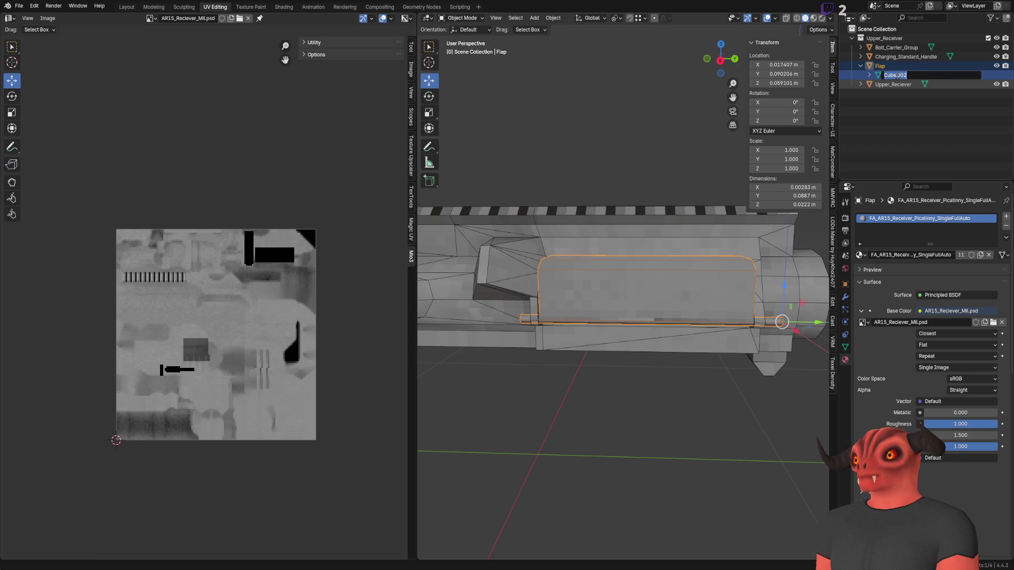
type("Upper_Reciever_Flap_Mesh")
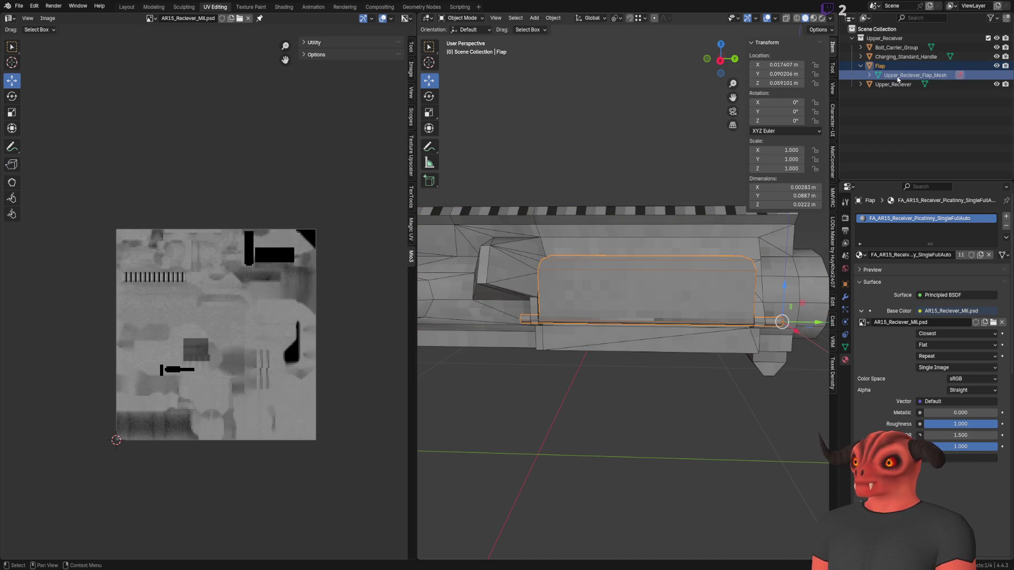
key("Up")
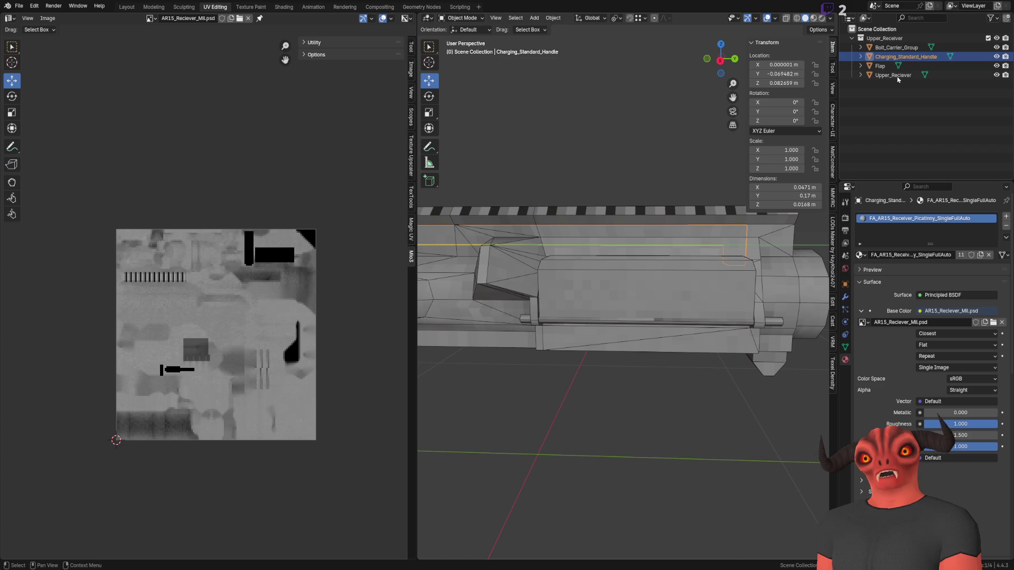
key("Escape")
key("Down")
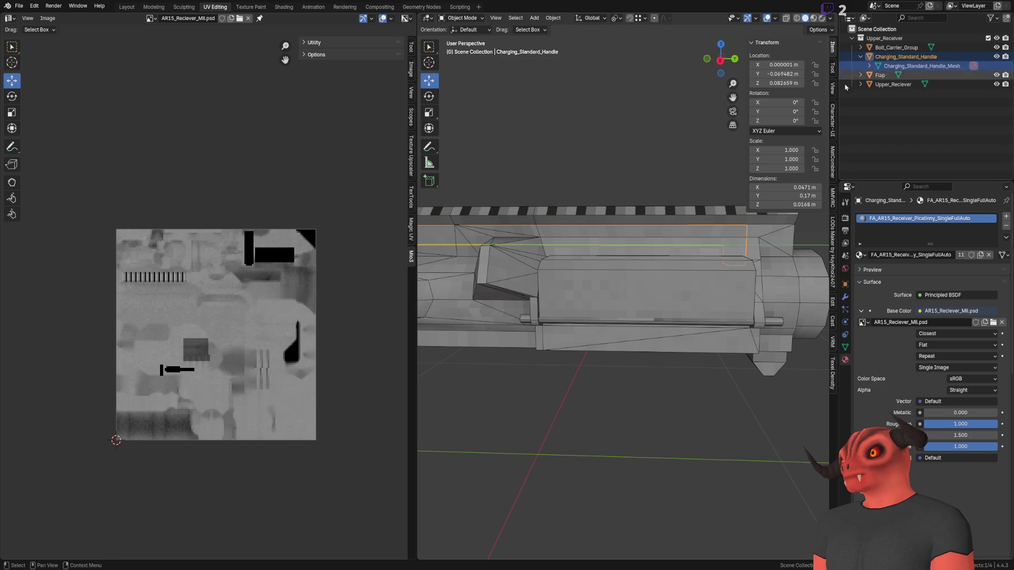
key("KP_Decimal")
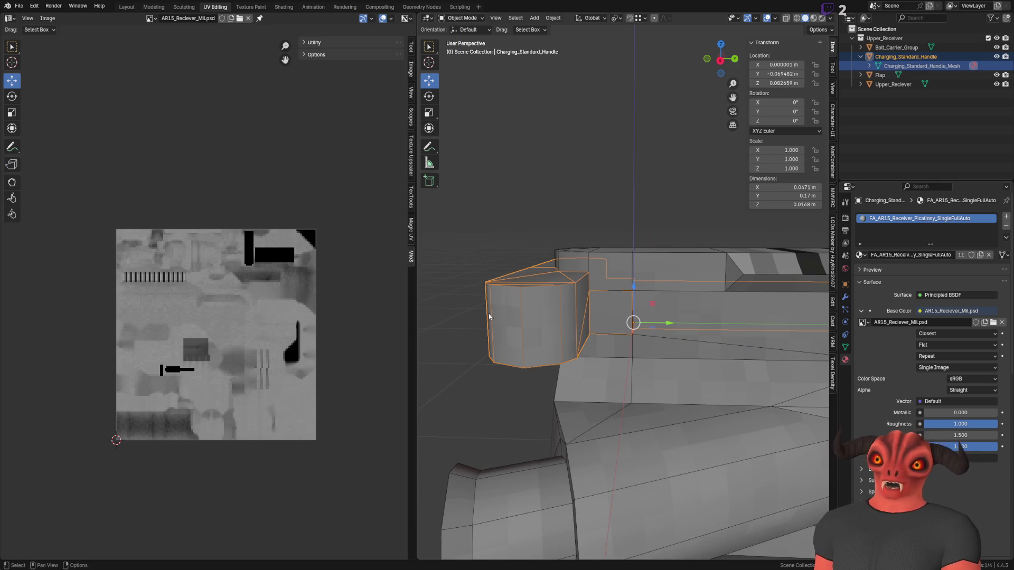
scroll(528, 306, "down", 5)
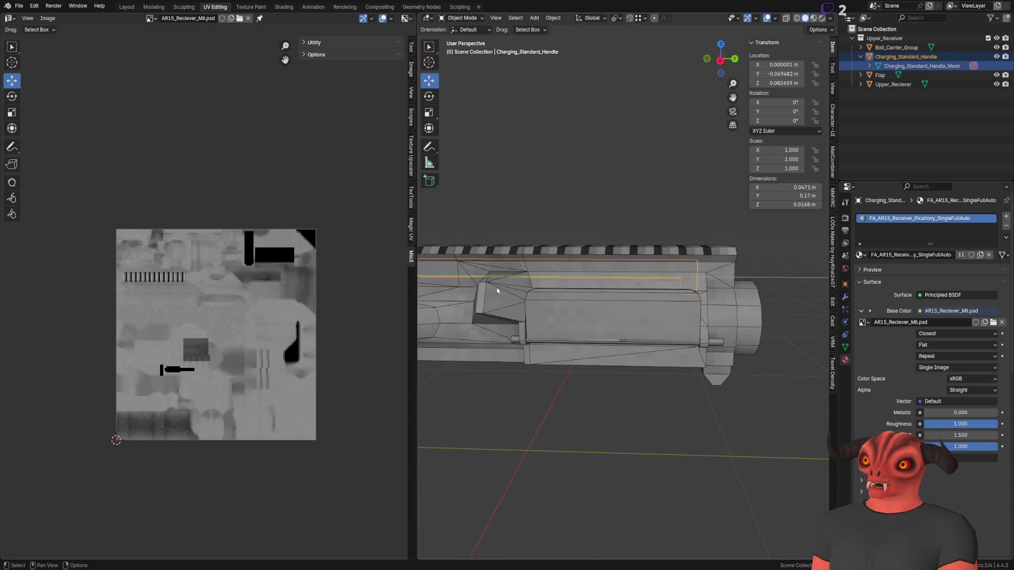
left_click(859, 56)
Rename the bolt carrier's mesh data to Bolt_Carrier_Group_Mesh and inspect the receiver's bore.
left_click(877, 50)
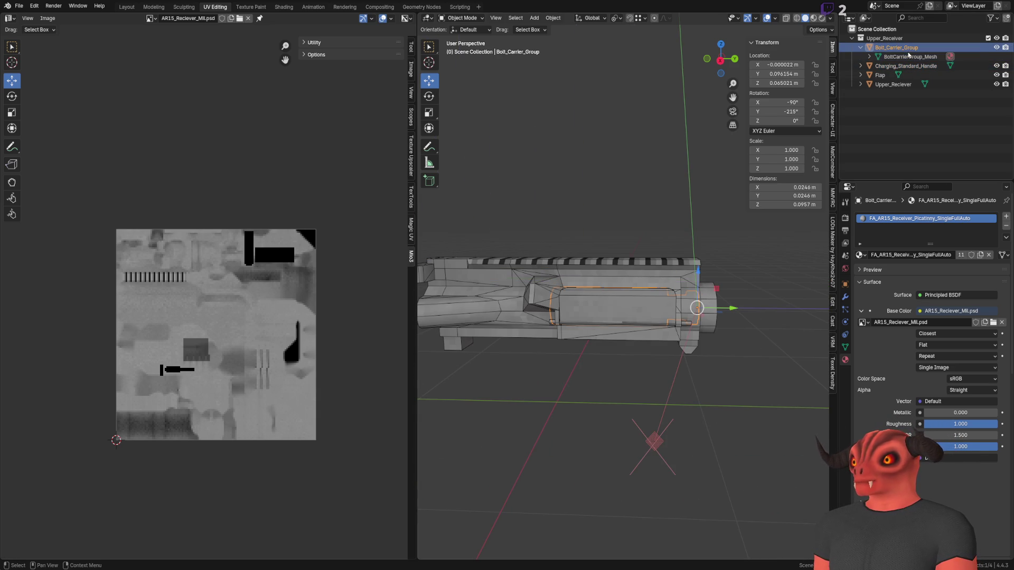
key("Return")
double_click(921, 57)
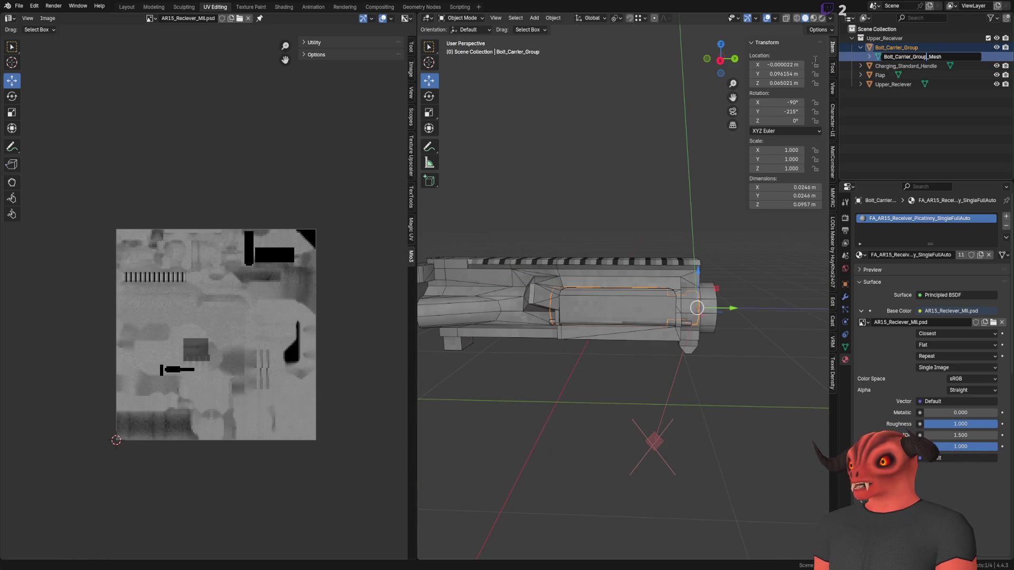
left_click_drag(599, 154, 676, 164)
left_click(861, 47)
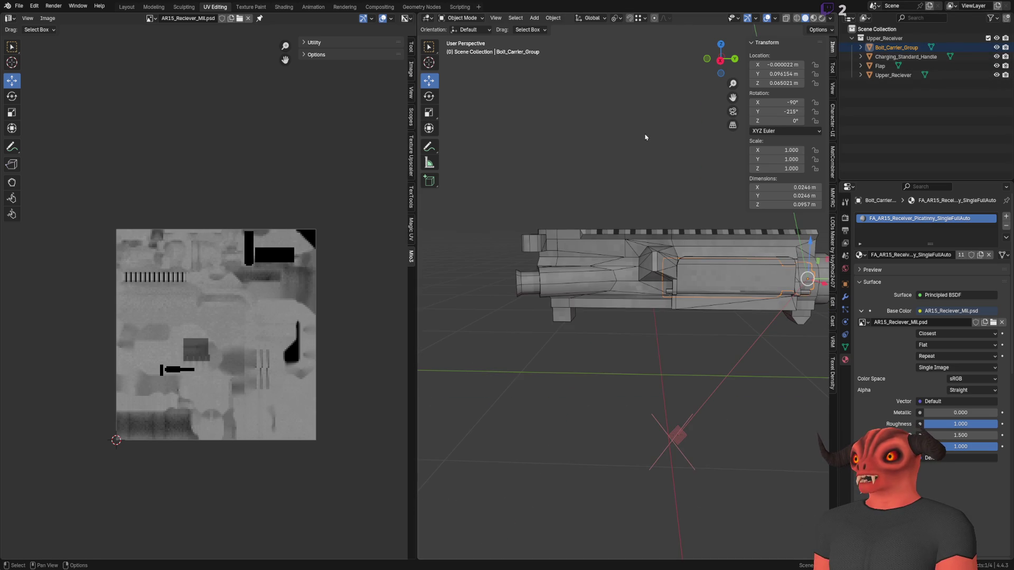
key("a")
scroll(568, 241, "down", 5)
left_click_drag(569, 240, 624, 262)
Apply rotation to Bolt_Carrier_Group via Object > Apply > Rotation.
scroll(625, 263, "up", 5)
left_click(625, 262)
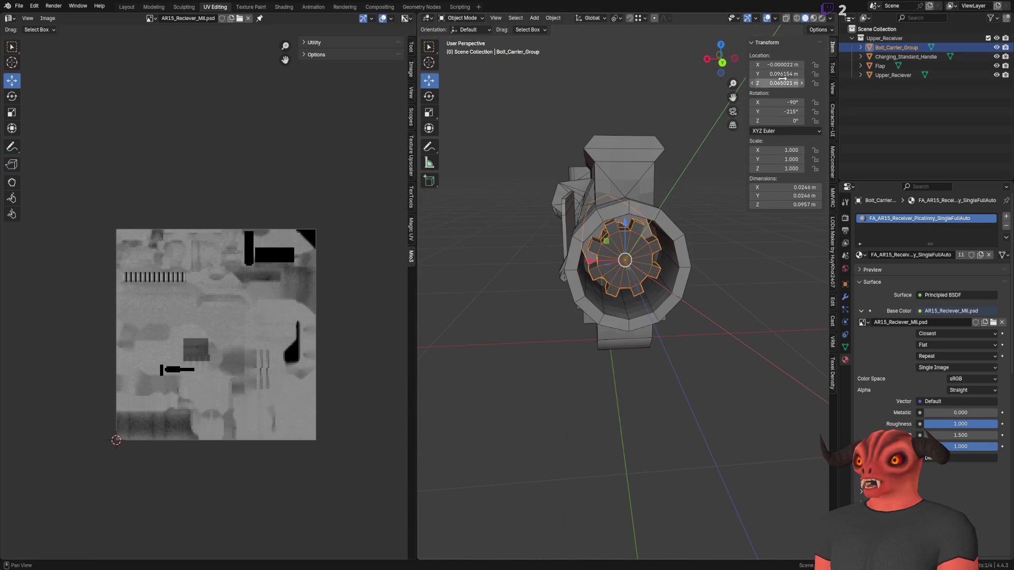
left_click(820, 30)
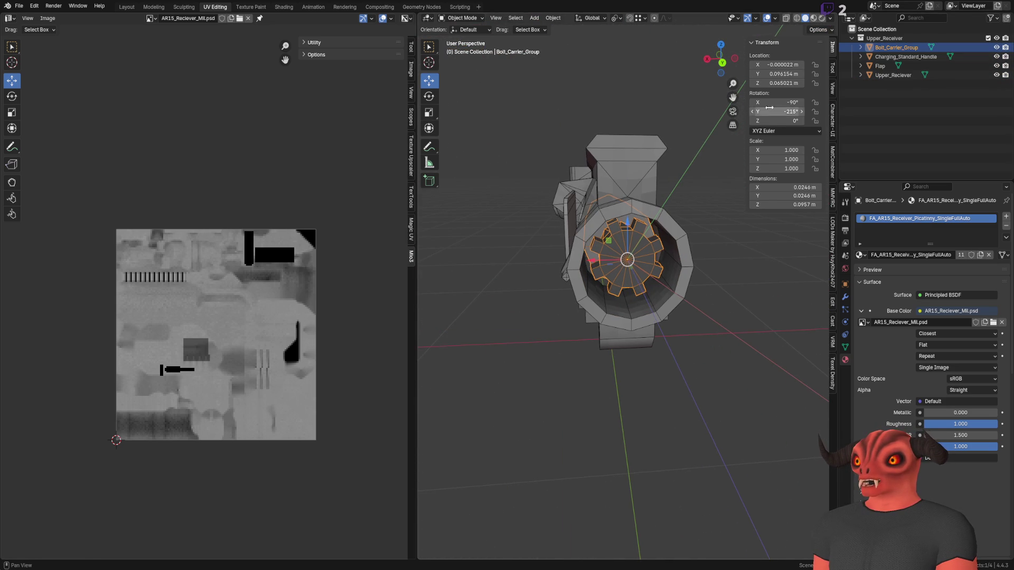
left_click(429, 96)
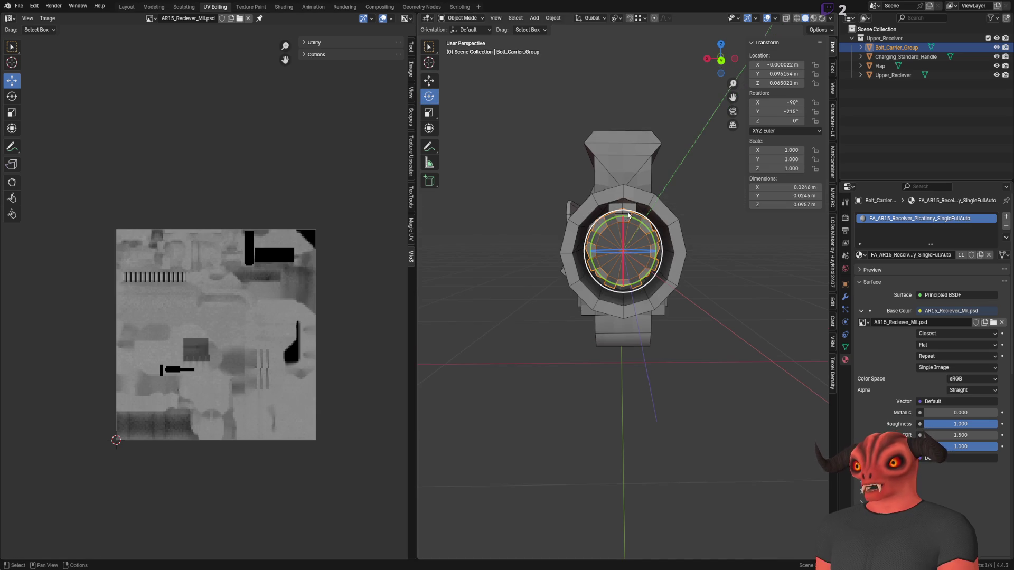
left_click(555, 21)
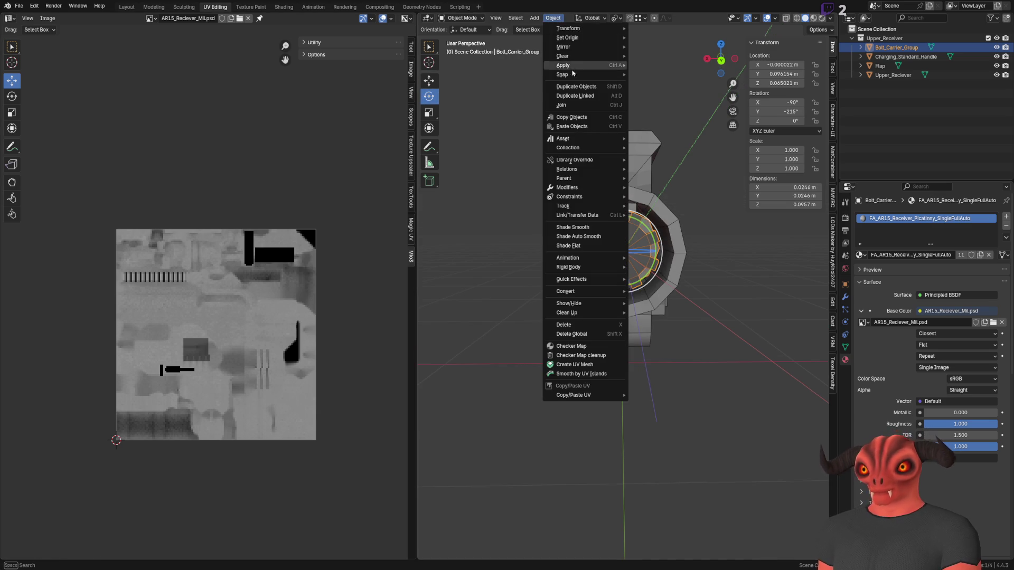
mouse_move(581, 65)
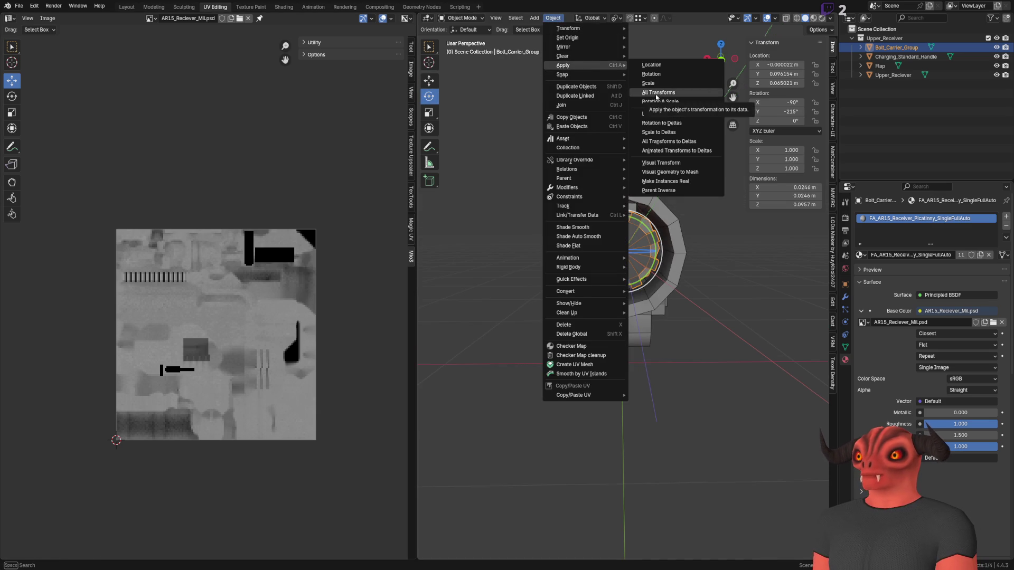
left_click(655, 74)
mouse_move(660, 77)
left_mouse_down()
mouse_move(641, 216)
mouse_move(693, 223)
left_mouse_up()
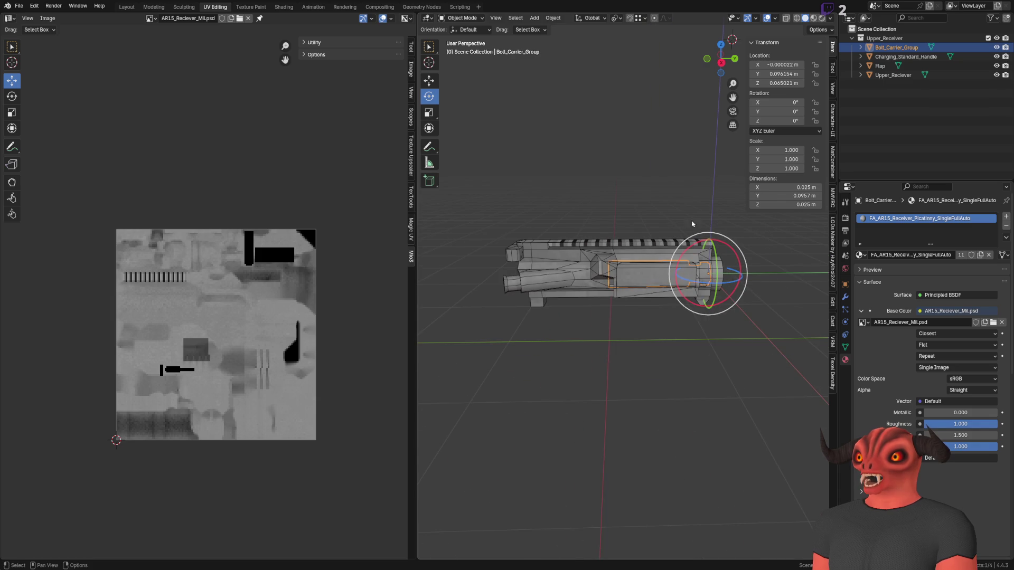
Check the Flap and Bolt_Carrier_Group transform values, then make Upper_Reciever the active part.
left_click(880, 65)
left_click(893, 75)
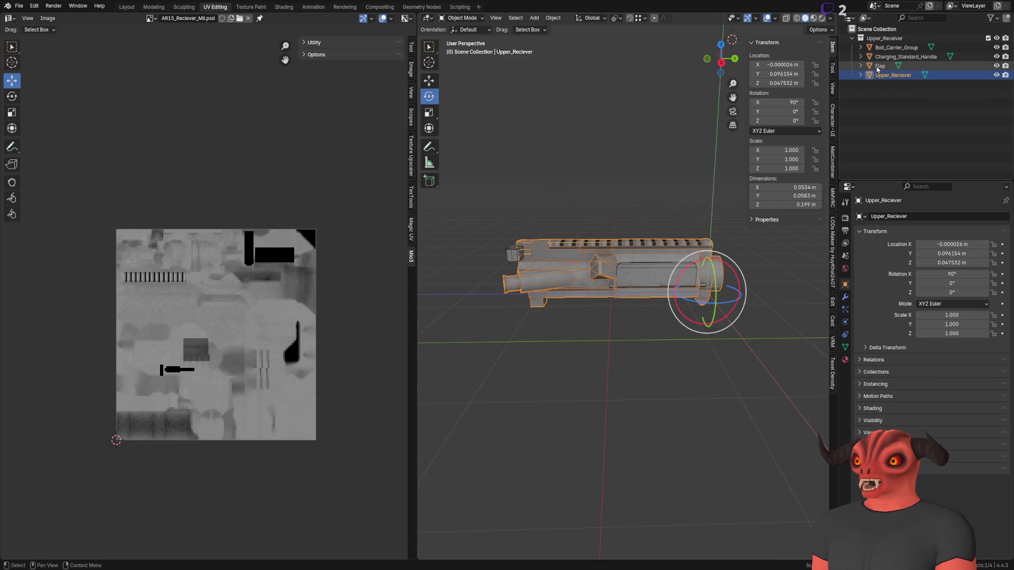
left_click(906, 56)
left_click(896, 47)
left_click(708, 133)
scroll(625, 172, "down", 4)
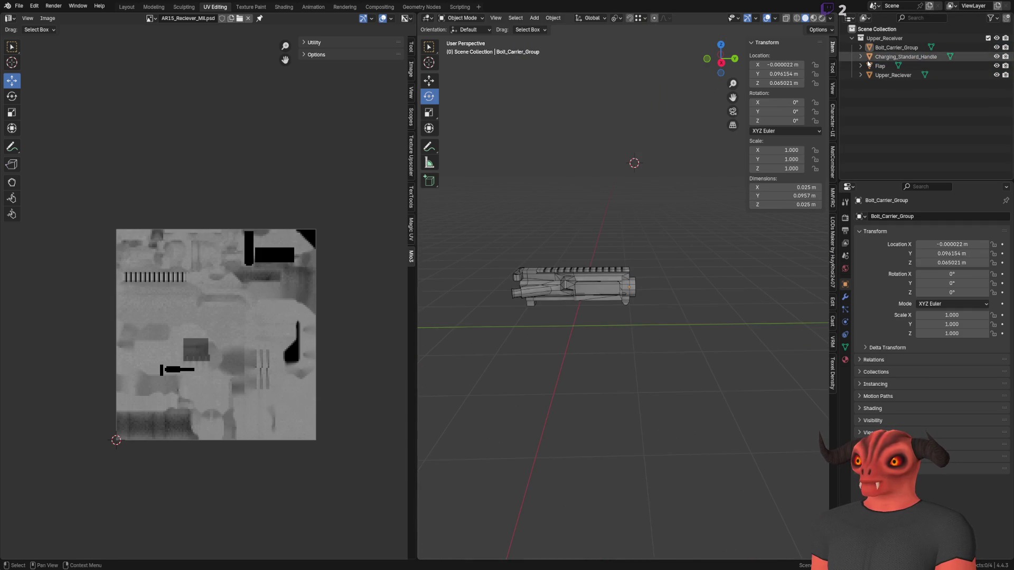
mouse_move(636, 173)
left_mouse_down()
mouse_move(657, 167)
mouse_move(484, 200)
mouse_move(517, 166)
mouse_move(607, 295)
mouse_move(596, 308)
mouse_move(672, 190)
mouse_move(575, 258)
mouse_move(592, 236)
mouse_move(584, 242)
left_mouse_up()
scroll(657, 166, "up", 3)
key("w")
key("a")
scroll(612, 308, "up", 3)
scroll(576, 258, "down", 2)
left_click(581, 244, "shift")
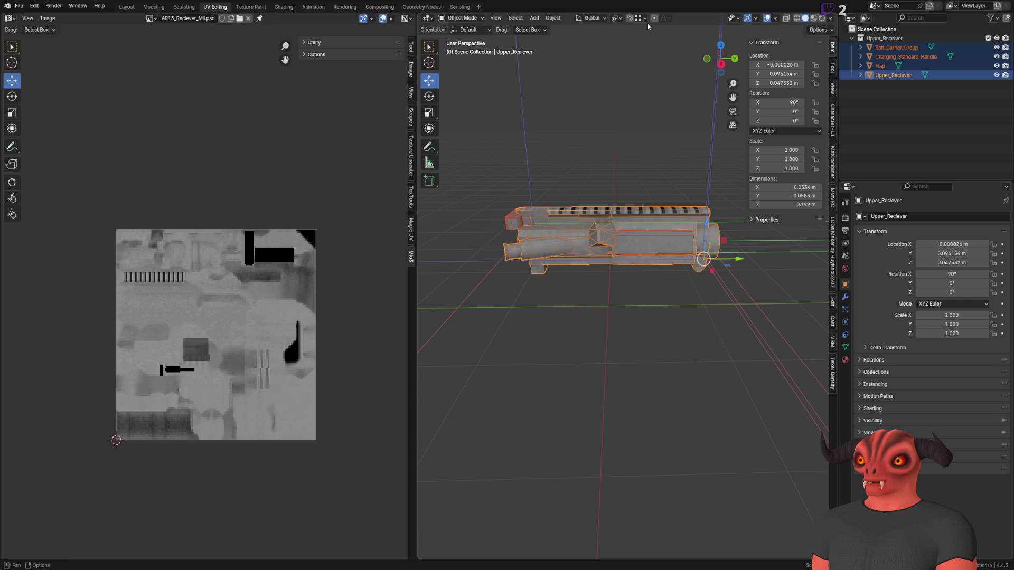
Apply Origin to Geometry to Upper_Reciever, placing it at X 0.004958, Y 0.007673, Z 0.066905 m.
left_click(552, 18)
mouse_move(602, 64)
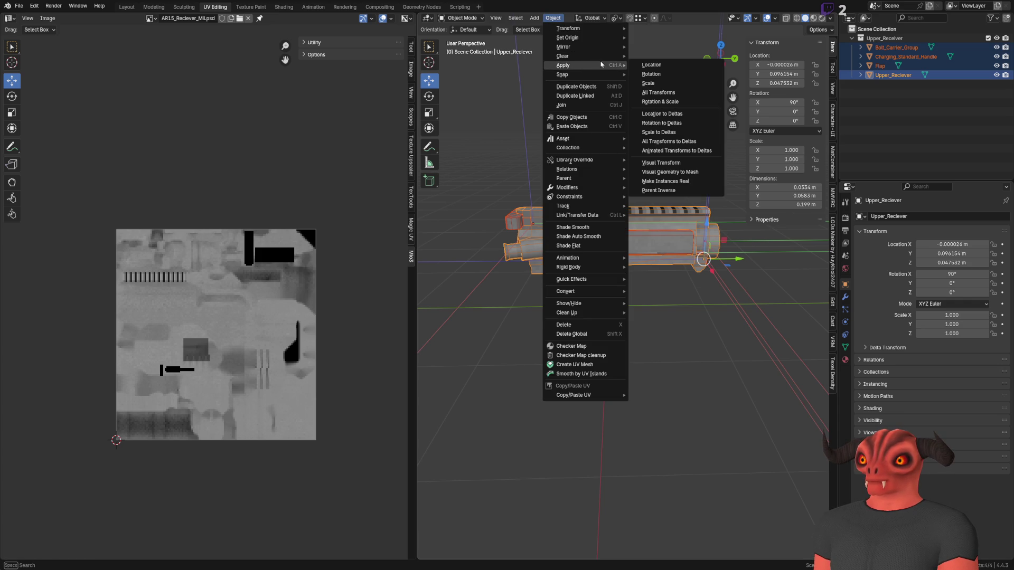
mouse_move(601, 43)
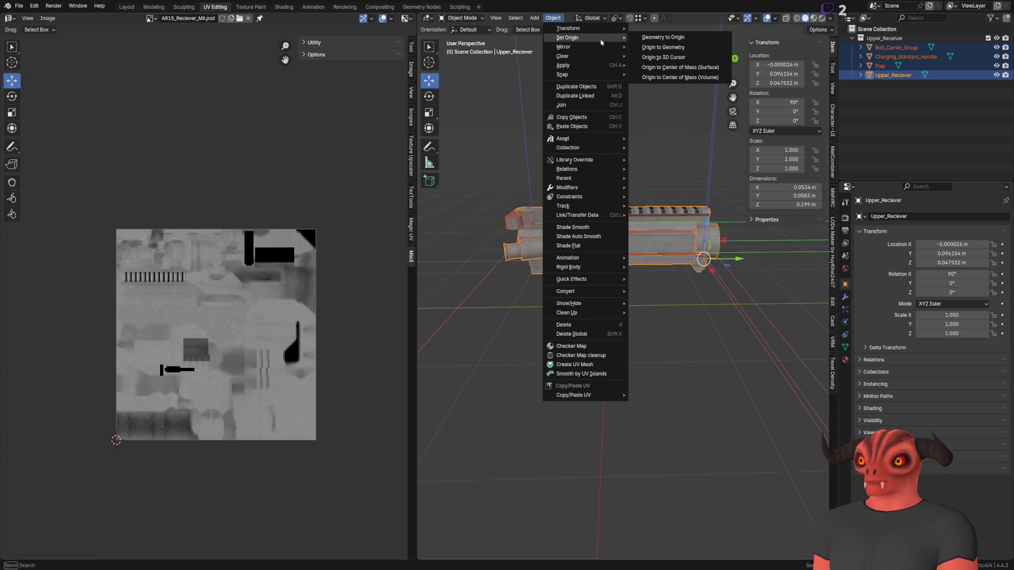
left_click(676, 47)
scroll(626, 188, "up", 6)
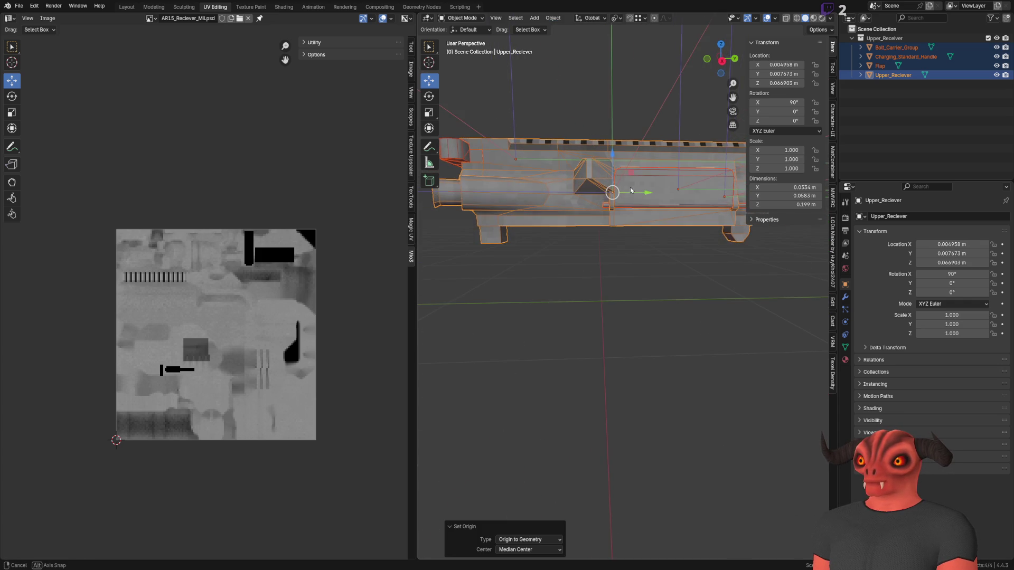
left_click(548, 18)
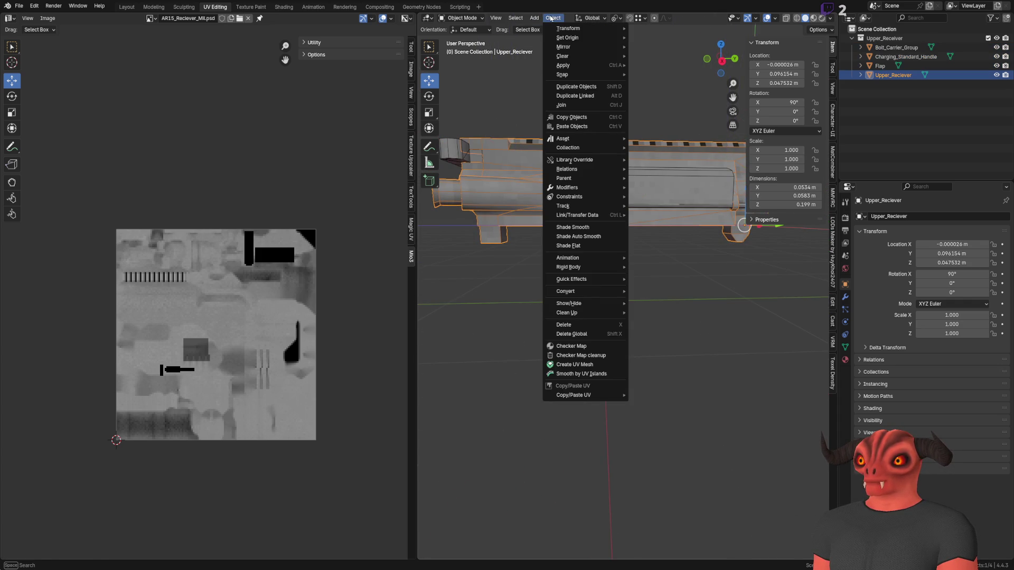
mouse_move(579, 64)
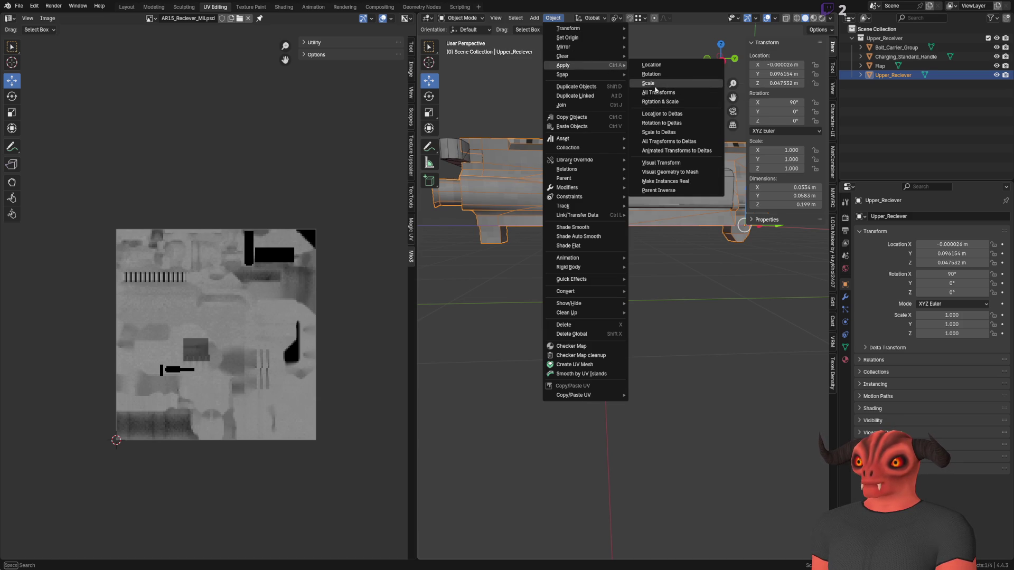
mouse_move(577, 39)
left_click(668, 49)
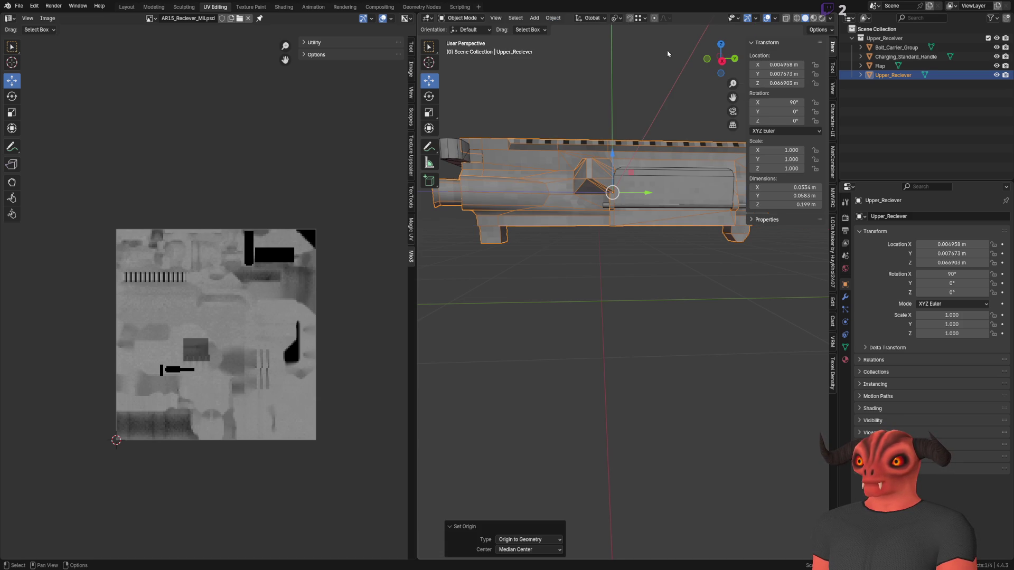
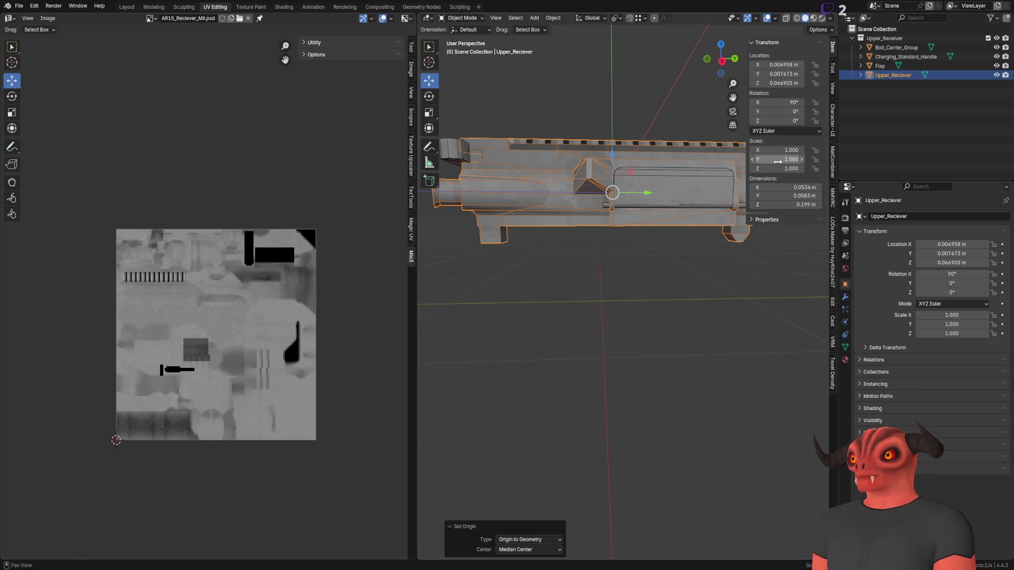
Set Upper_Reciever's location to 0 on X, Y and Z.
left_click_drag(630, 175, 604, 262)
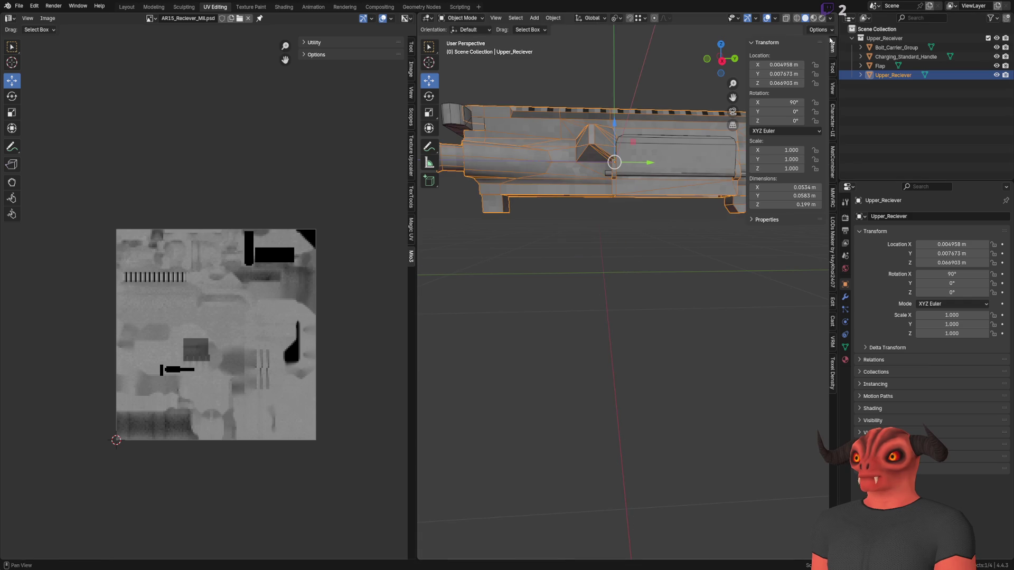
left_click_drag(733, 97, 787, 94)
type("0")
key("Tab")
type("0")
key("Tab")
type("0")
key("Return")
Undo the location change and reselect the upper receiver among the bolt carrier and charging handle.
mouse_move(587, 214)
left_mouse_down()
mouse_move(572, 219)
mouse_move(588, 221)
mouse_move(626, 144)
mouse_move(549, 169)
mouse_move(580, 185)
mouse_move(581, 228)
mouse_move(672, 185)
left_mouse_up()
key("ctrl+z")
left_click(549, 169)
key("Escape")
left_click(672, 185)
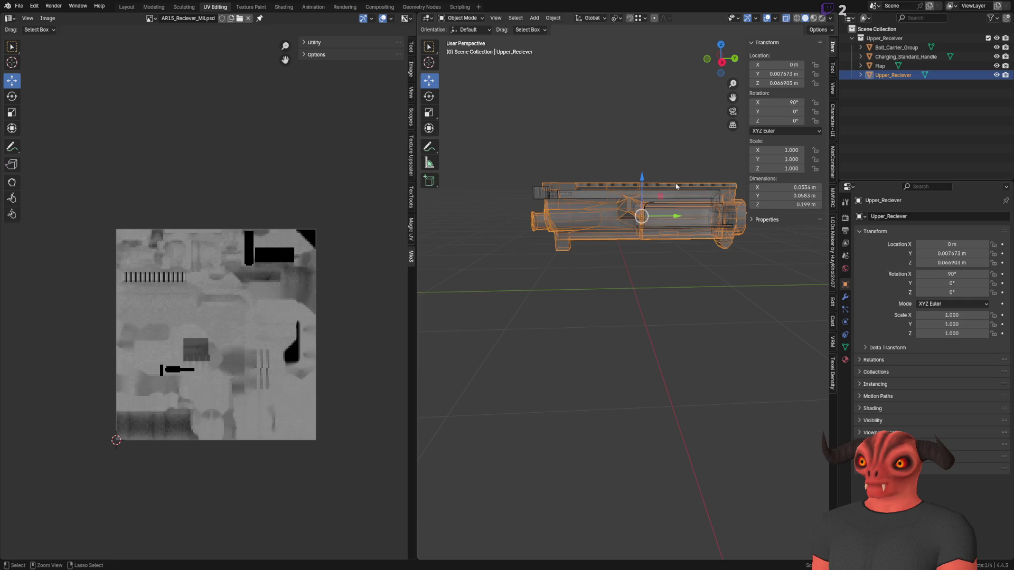
left_click(673, 185)
left_click(673, 185)
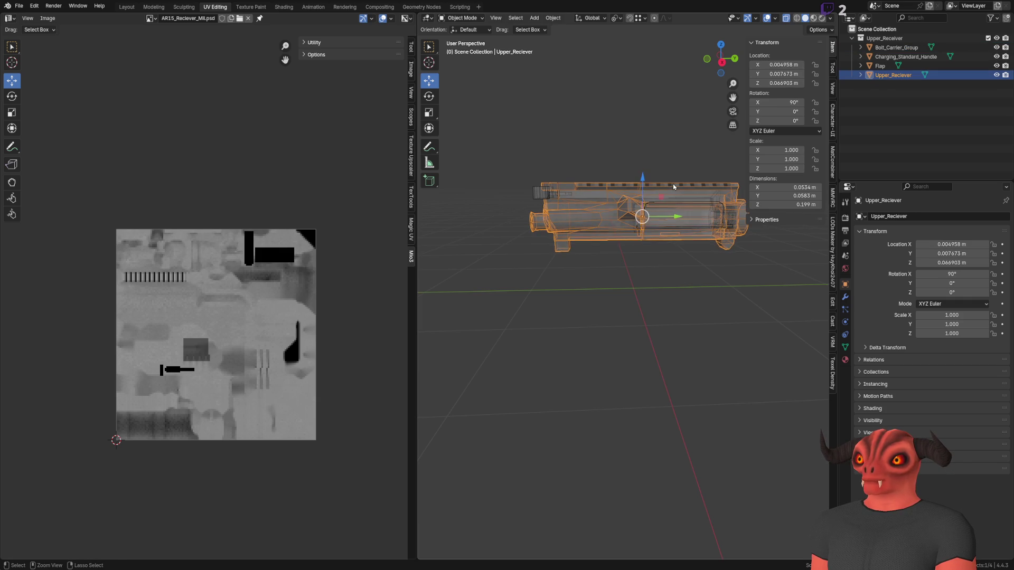
left_click(631, 193)
left_click(631, 192)
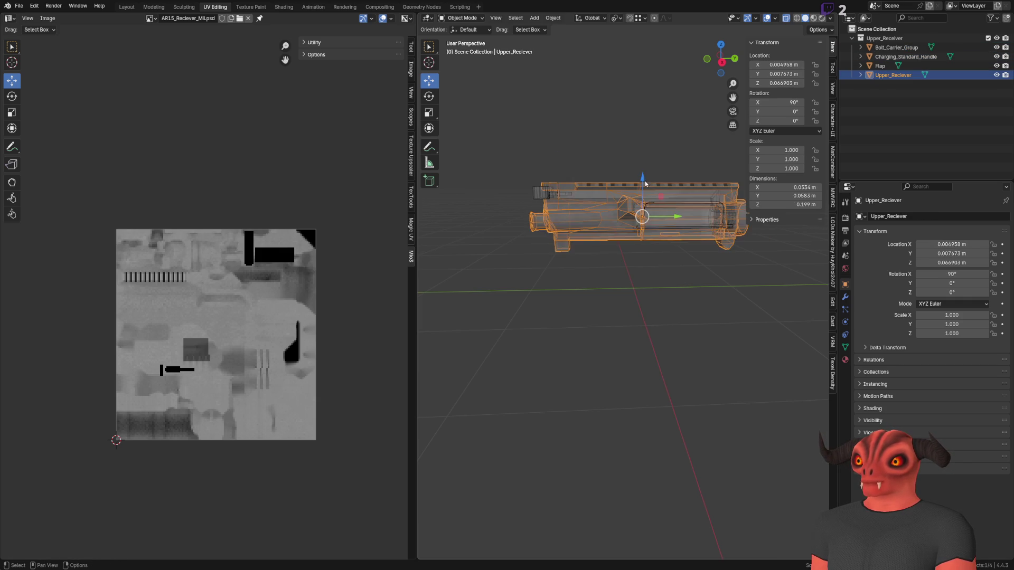
Clear the receiver's remaining location offsets with Alt+G and frame all parts.
left_click_drag(721, 58, 781, 73)
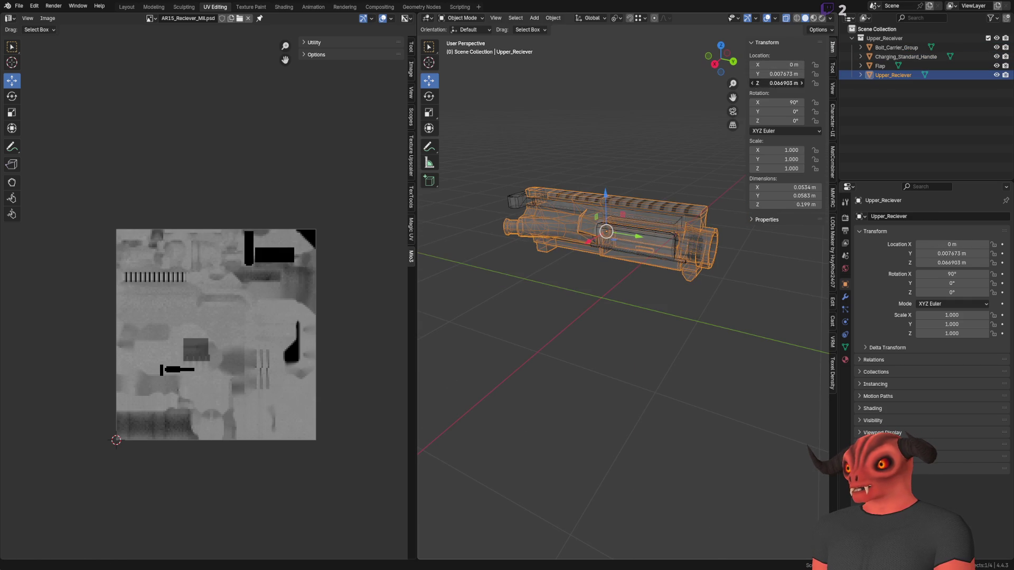
key("alt+g")
left_click(637, 206)
key("Home")
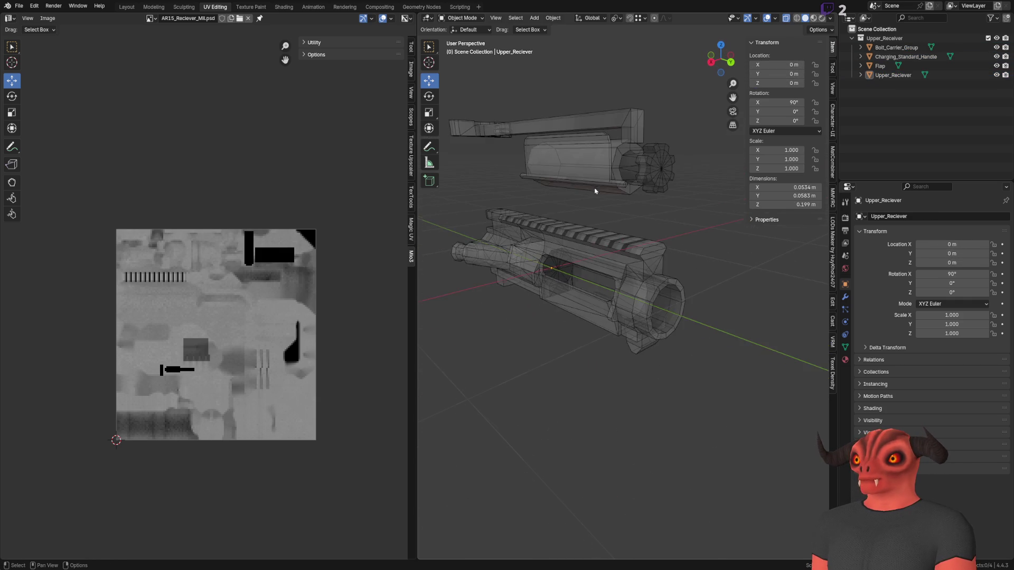
left_click(595, 191)
key("KP_Decimal")
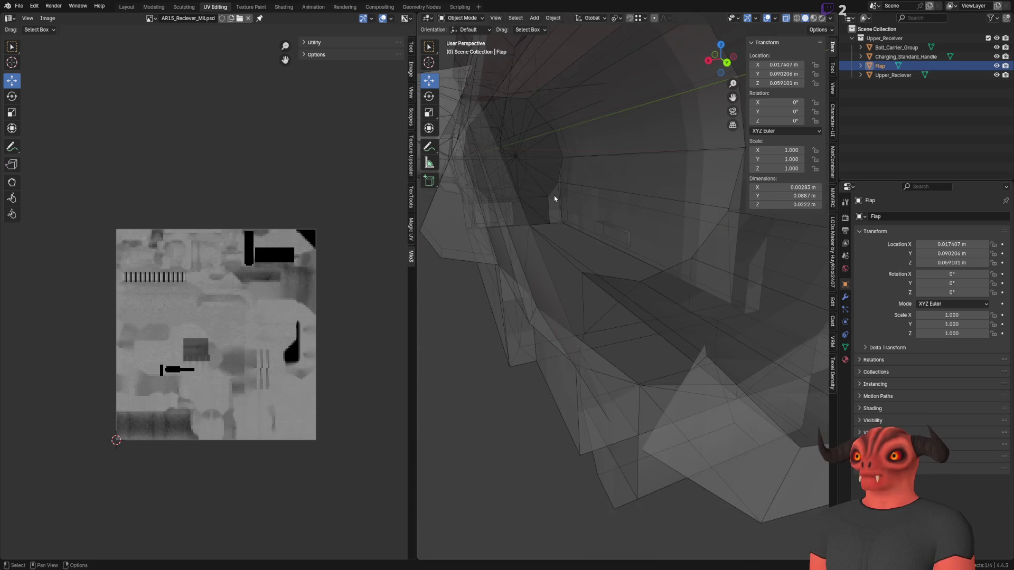
scroll(553, 195, "down", 10)
left_click(620, 214)
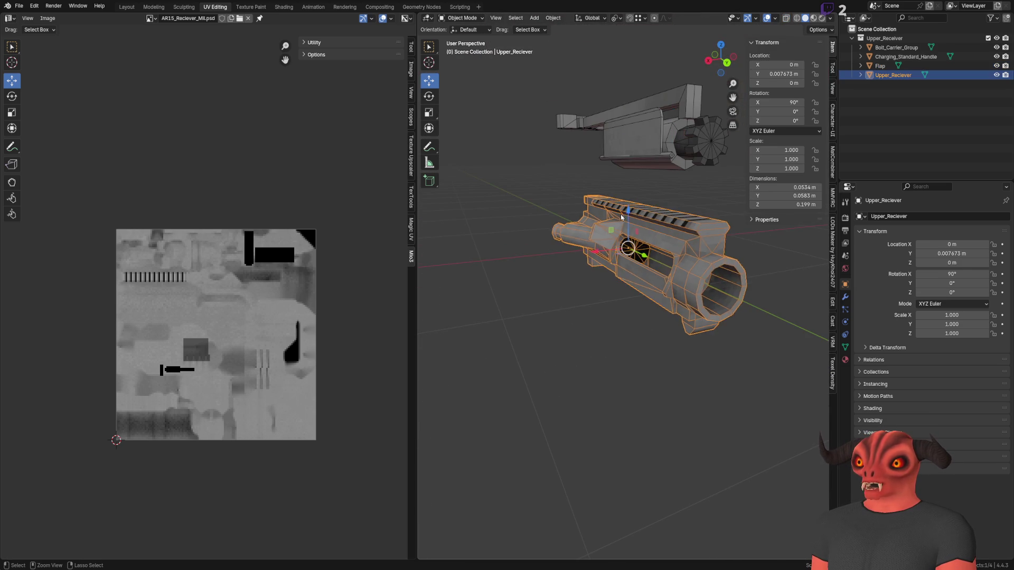
left_click_drag(620, 214, 620, 85)
left_click(530, 233, "shift")
left_click(594, 214)
left_click(593, 214)
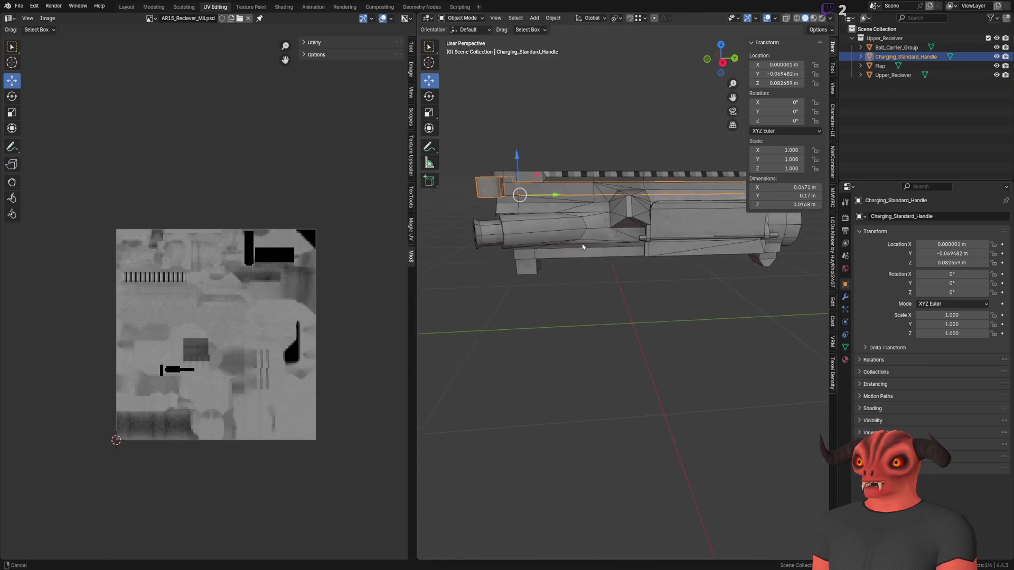
left_click(880, 65)
left_click(896, 48, "shift")
left_click_drag(882, 64, 883, 77)
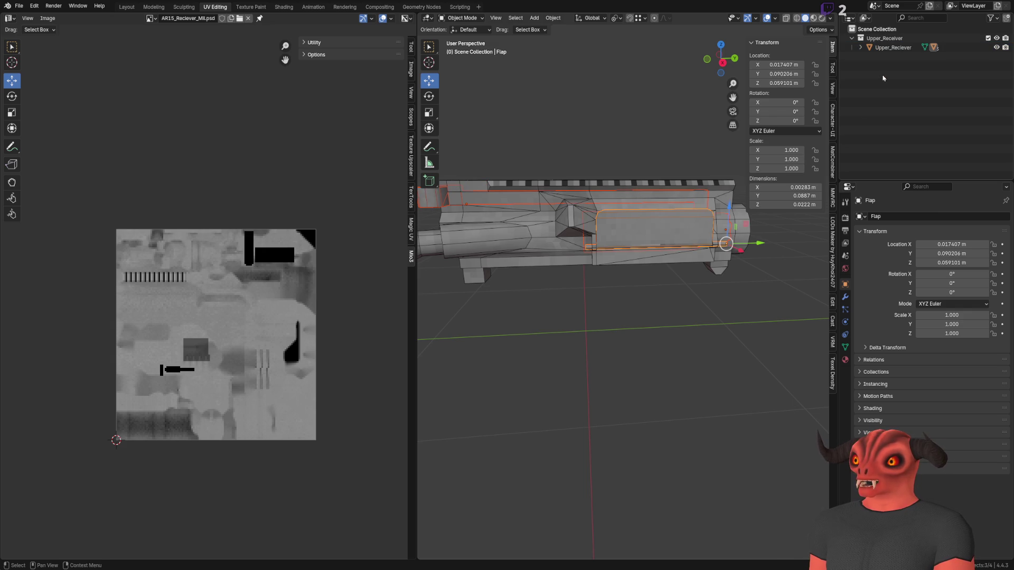
left_click(560, 240)
key("alt+g")
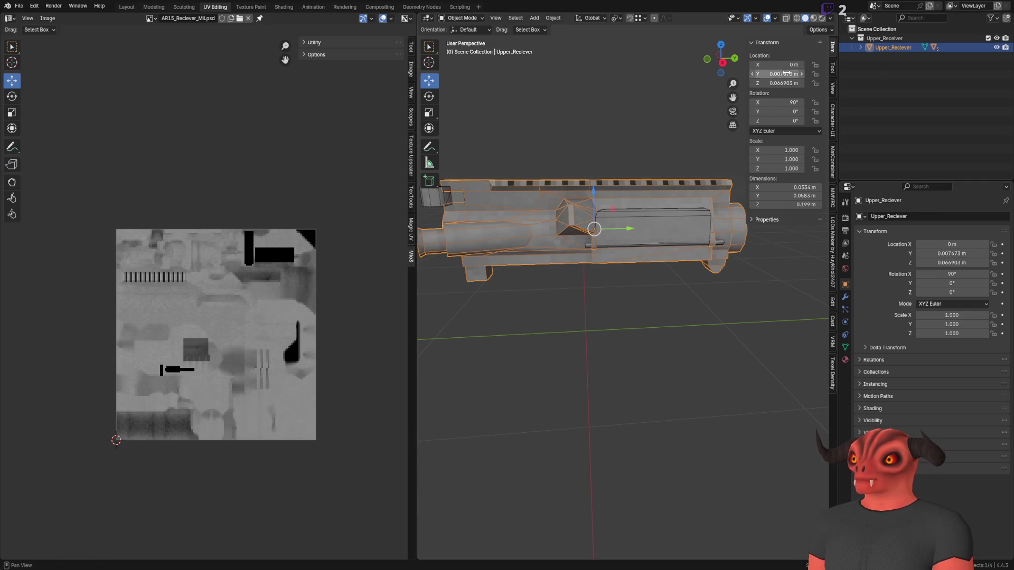
key("alt+a")
mouse_move(629, 168)
left_mouse_down()
mouse_move(552, 150)
mouse_move(662, 217)
left_mouse_up()
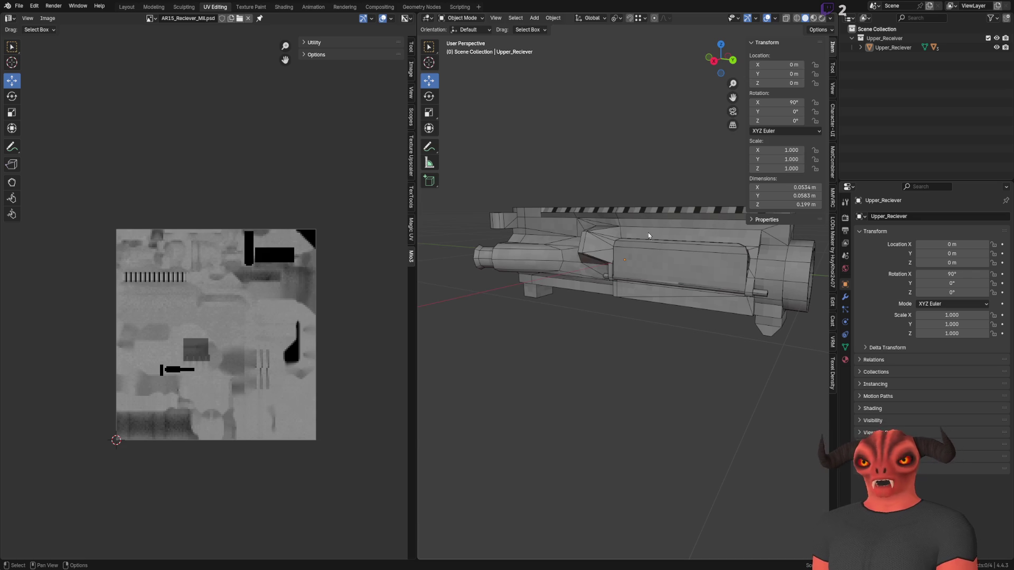
left_click(604, 285)
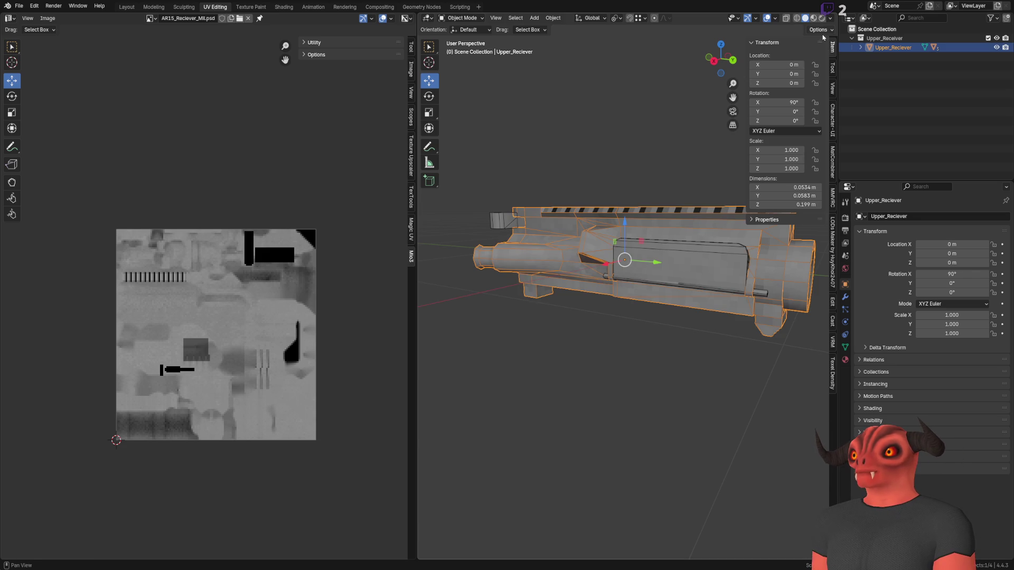
left_click(821, 31)
mouse_move(723, 61)
left_mouse_down()
mouse_move(602, 113)
mouse_move(492, 127)
left_mouse_up()
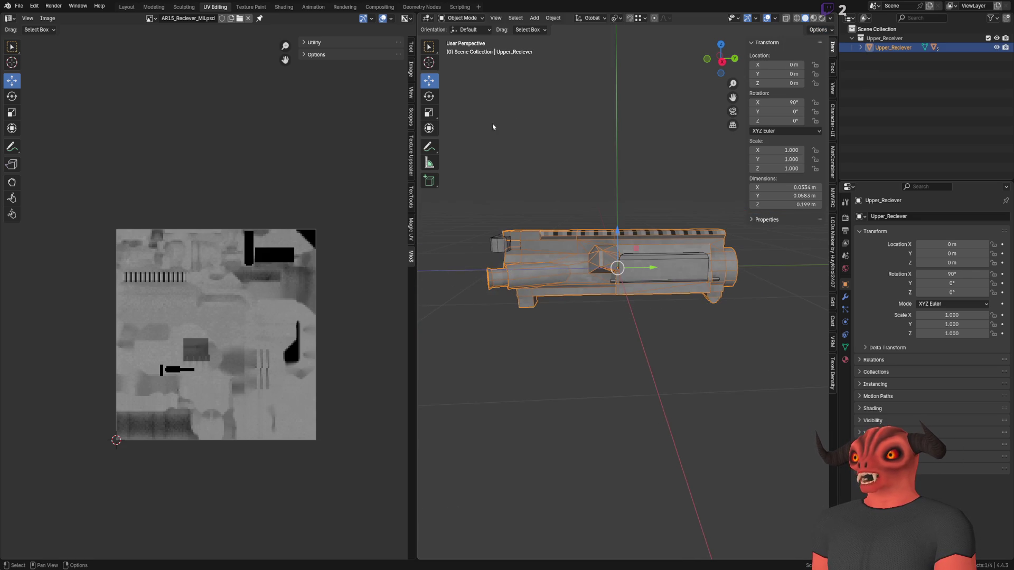
left_click_drag(652, 268, 739, 268)
key("ctrl+z")
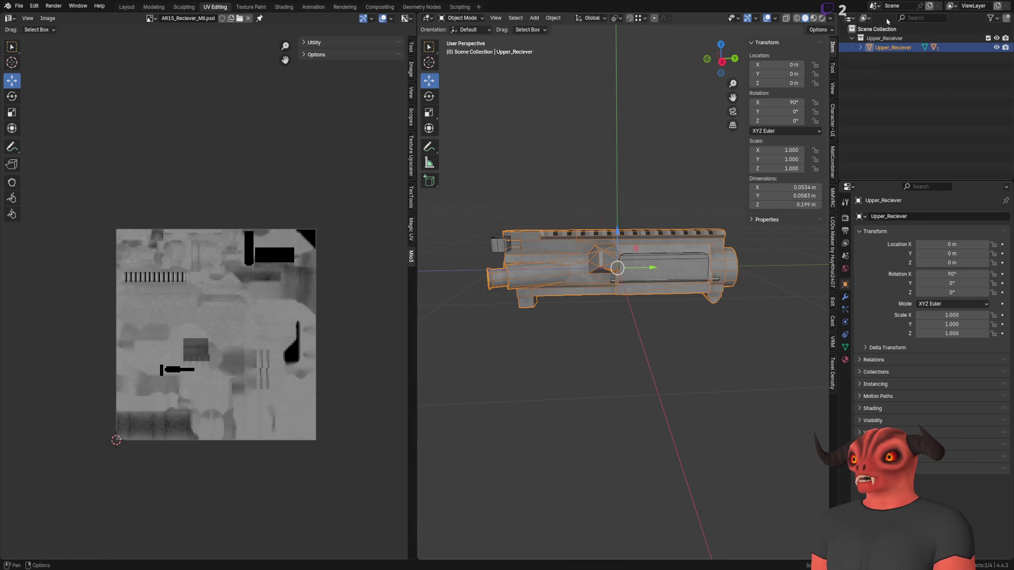
left_click(861, 48)
left_click(906, 66)
left_click(888, 85, "shift")
left_click_drag(889, 85, 890, 48)
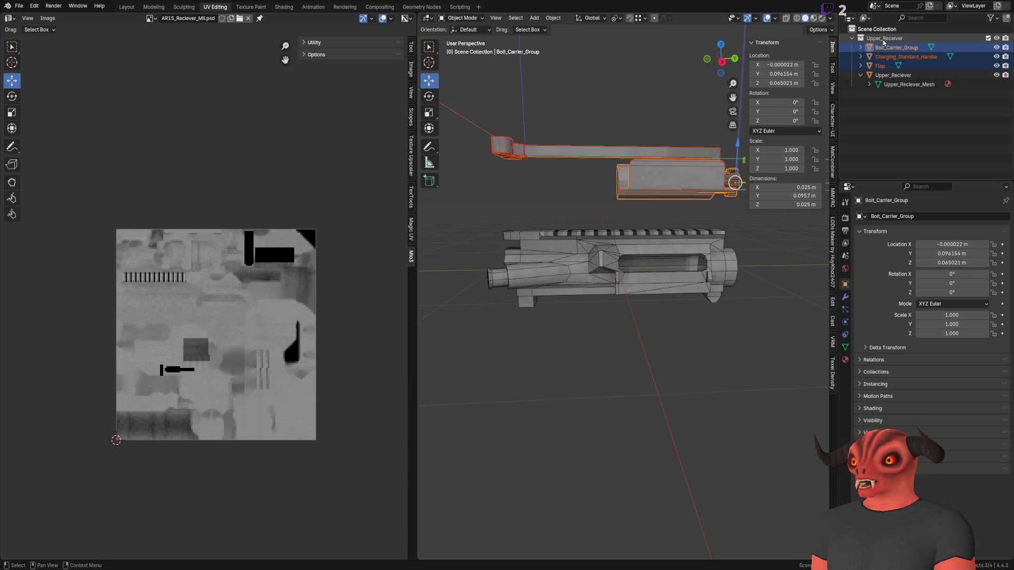
Undo the outliner drop and clear the parts' parent, keeping their transformation.
key("ctrl+z")
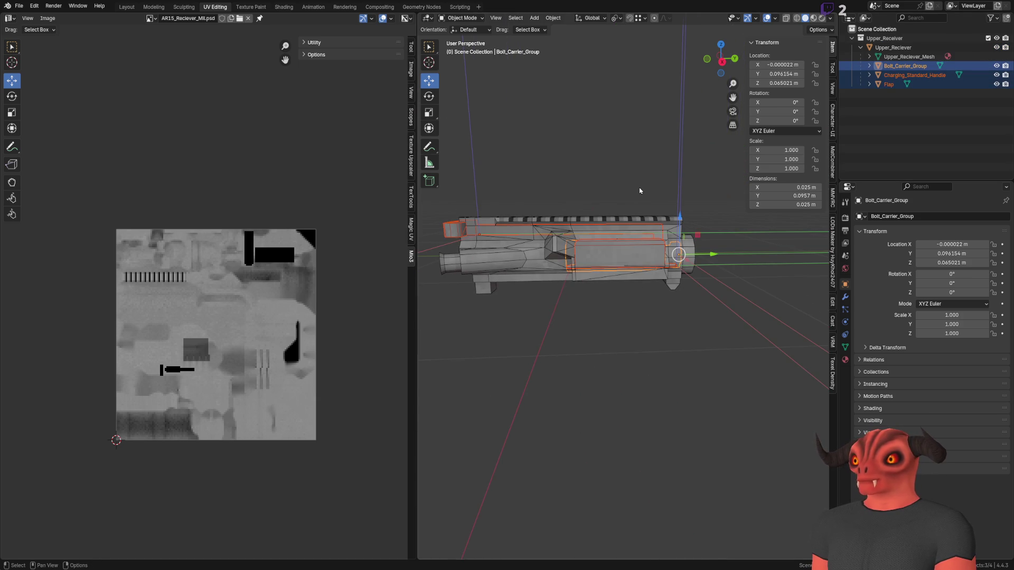
left_click_drag(635, 196, 685, 167)
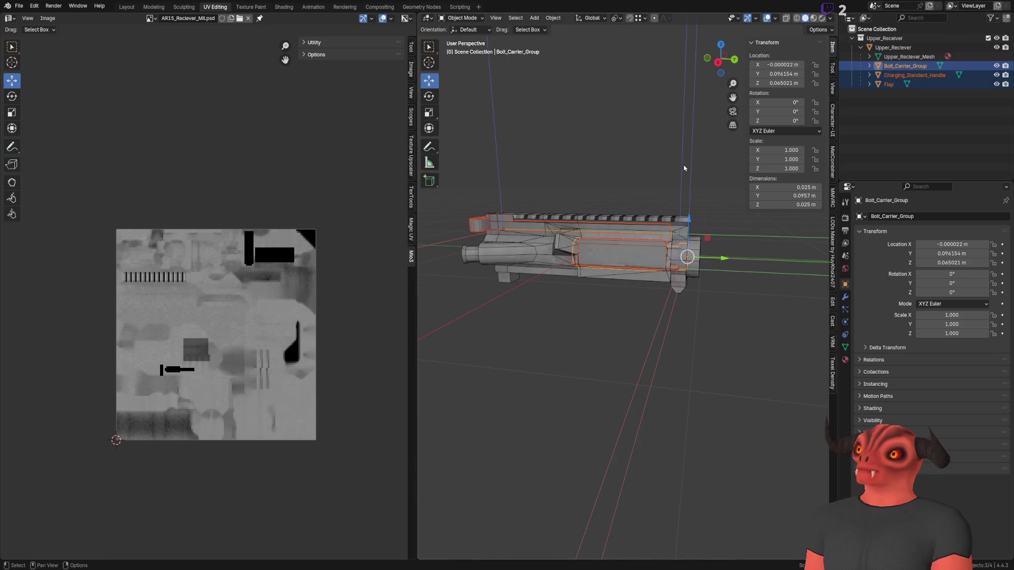
key("alt+p")
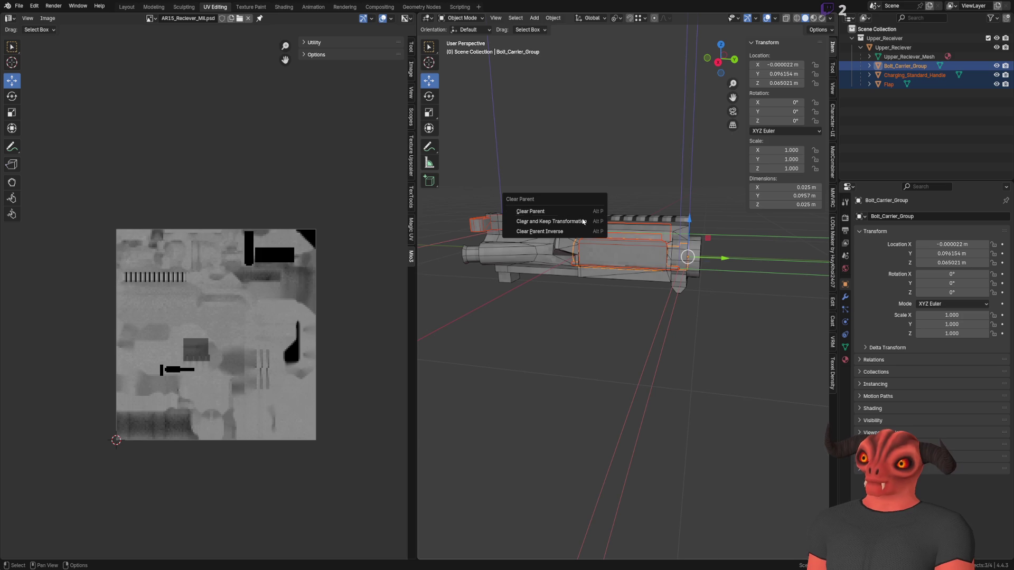
left_click(578, 223)
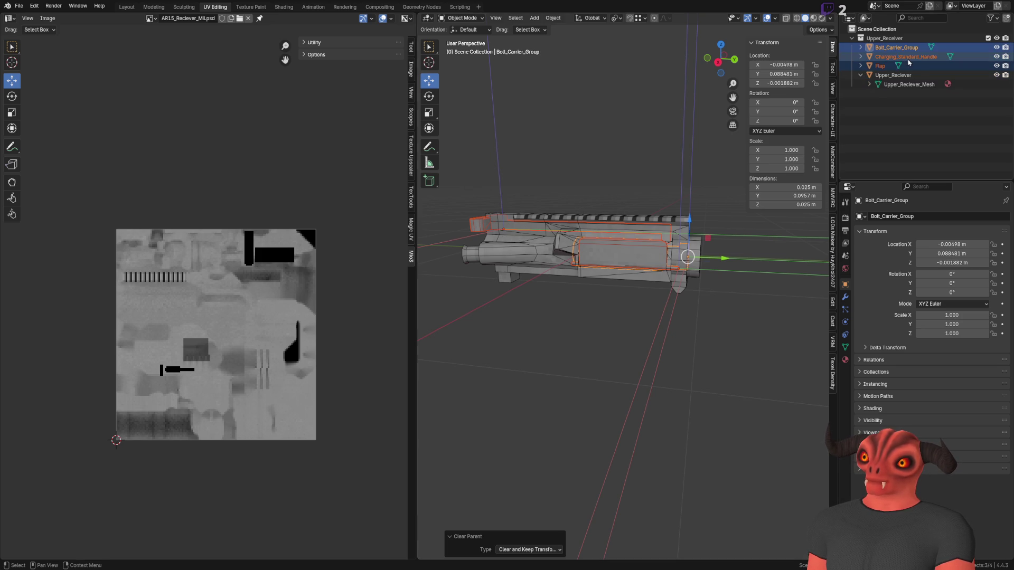
Try moving the upper receiver, then undo the move.
left_click(901, 77)
key("g")
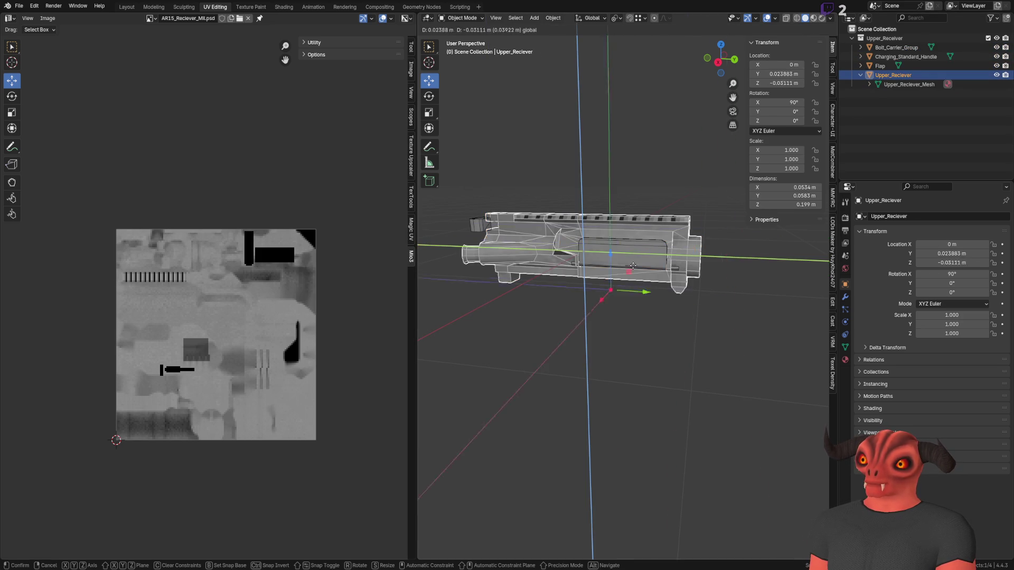
left_click(634, 254)
scroll(633, 253, "up", 5)
key("g")
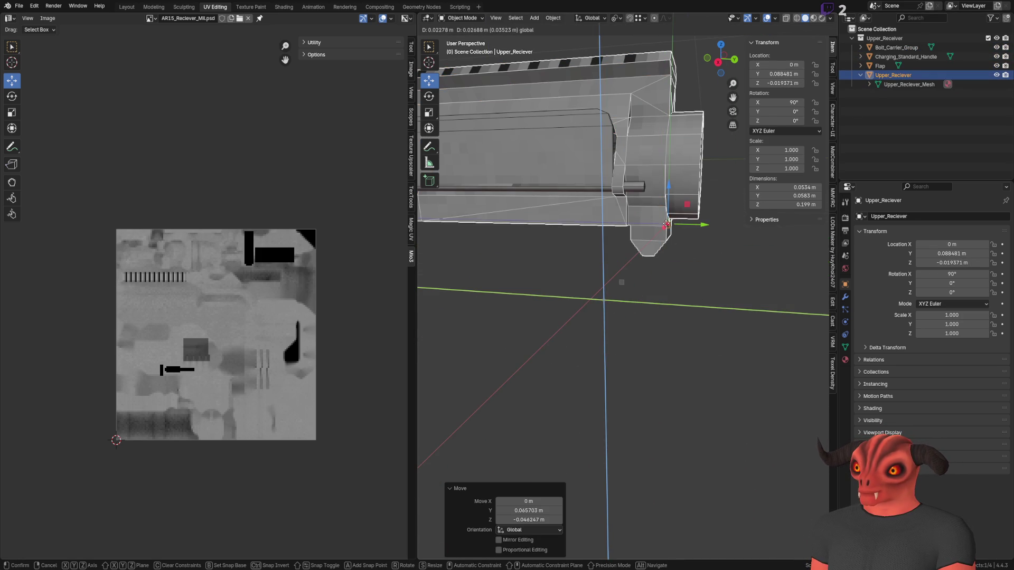
left_click(665, 227)
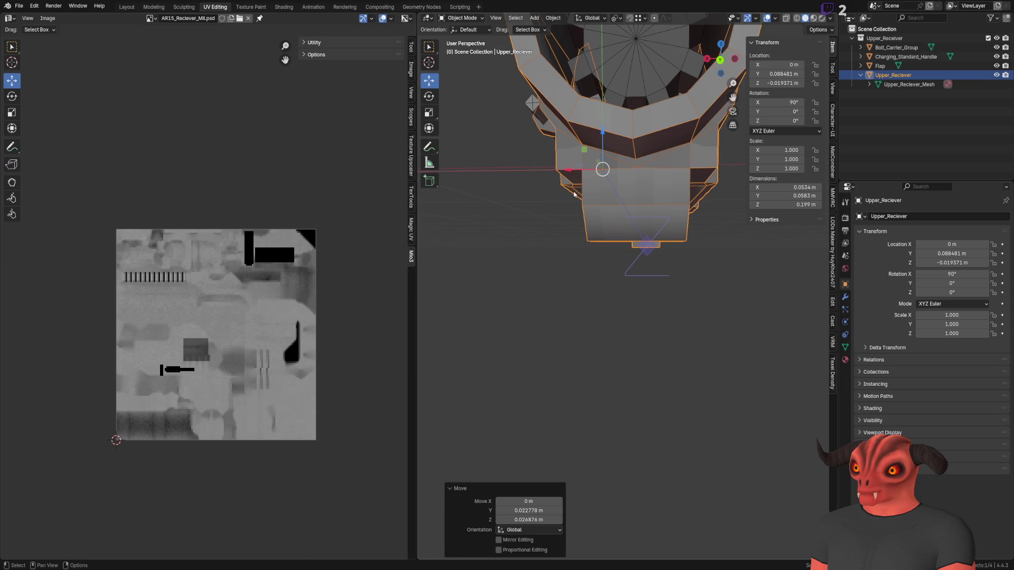
key("ctrl+z")
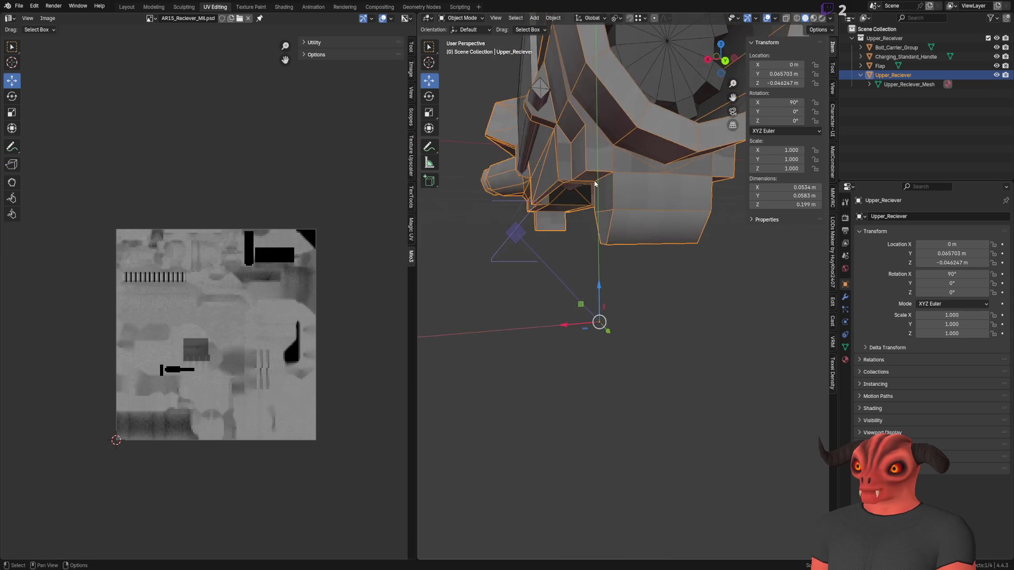
scroll(580, 202, "down", 3)
scroll(587, 185, "up", 5)
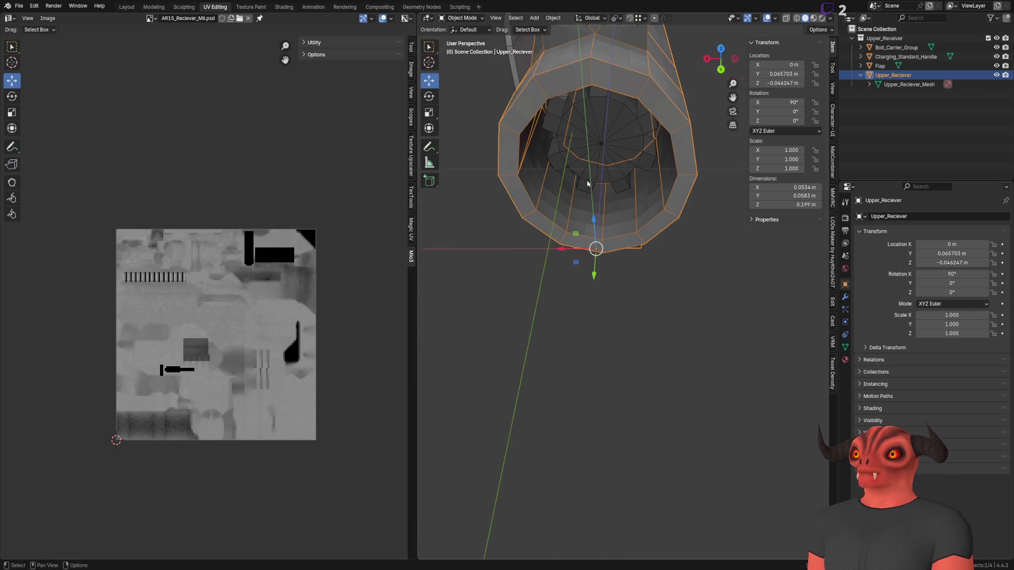
Slide the upper receiver along X to -0.004981 m using the transform affect-only options.
mouse_move(607, 188)
left_mouse_down()
mouse_move(569, 286)
mouse_move(614, 189)
mouse_move(594, 206)
mouse_move(571, 193)
left_mouse_up()
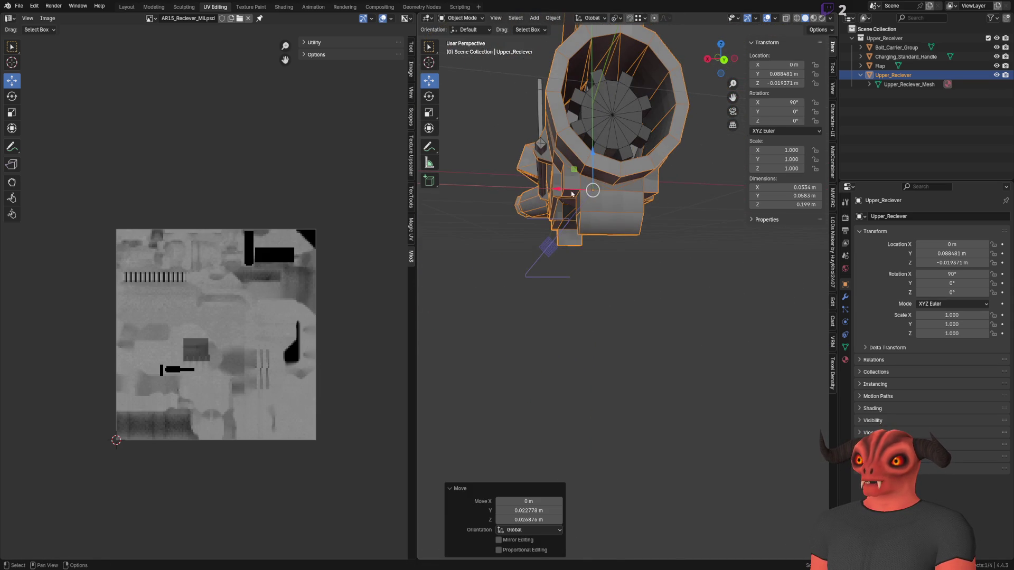
scroll(571, 193, "down", 6)
key("ctrl+i")
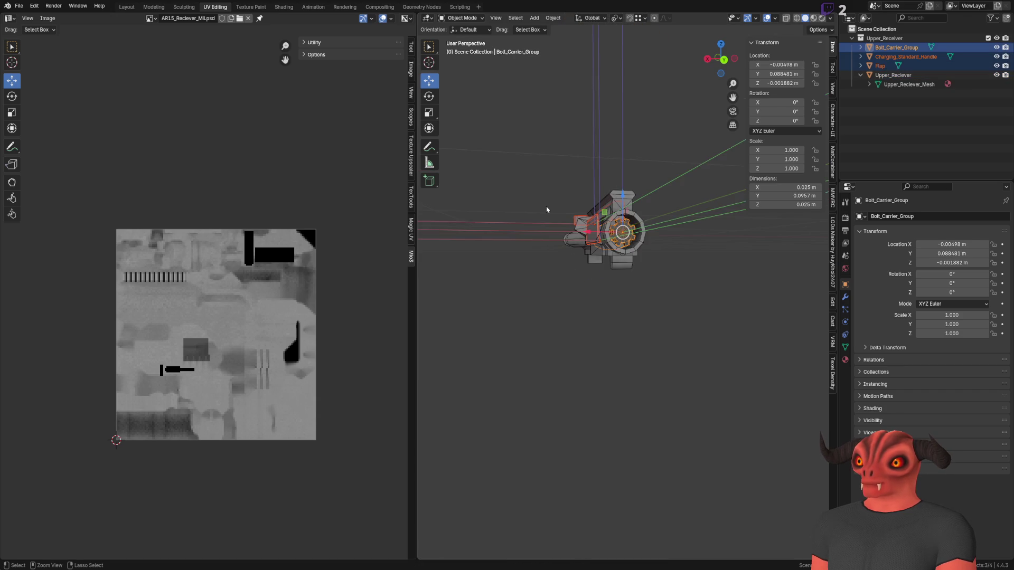
key("ctrl+i")
left_click(826, 27)
mouse_move(612, 174)
left_mouse_down()
mouse_move(575, 177)
mouse_move(566, 159)
mouse_move(583, 189)
left_mouse_up()
left_click_drag(591, 232, 629, 246)
left_click(818, 30)
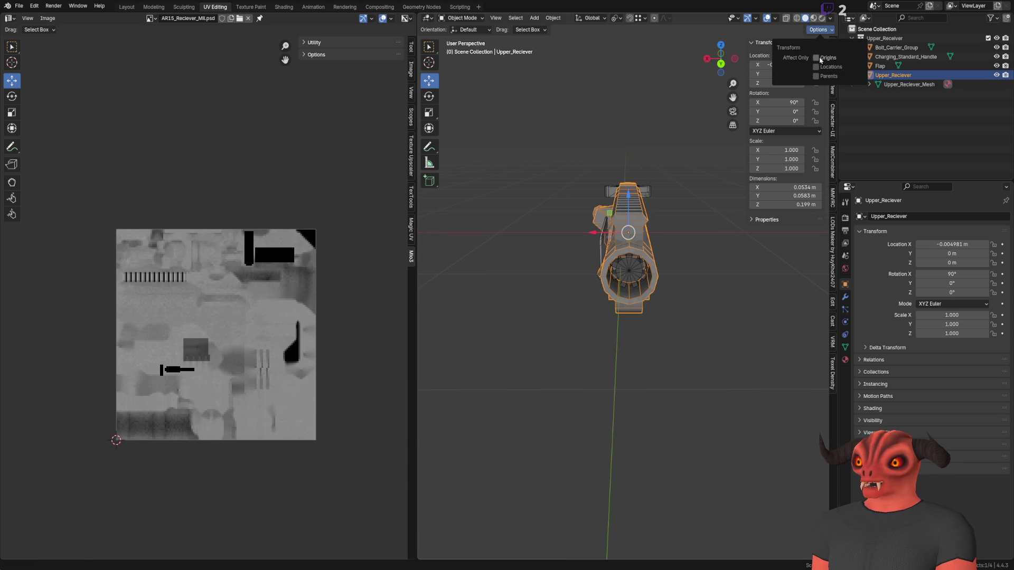
Return the upper receiver's Location X to 0 m.
type("0")
key("Return")
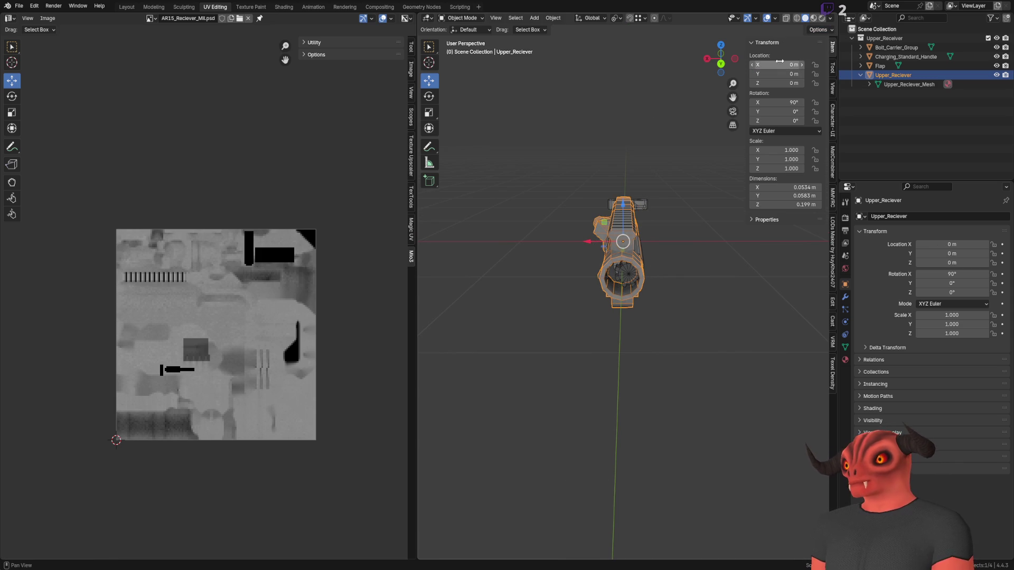
left_click_drag(780, 61, 780, 63)
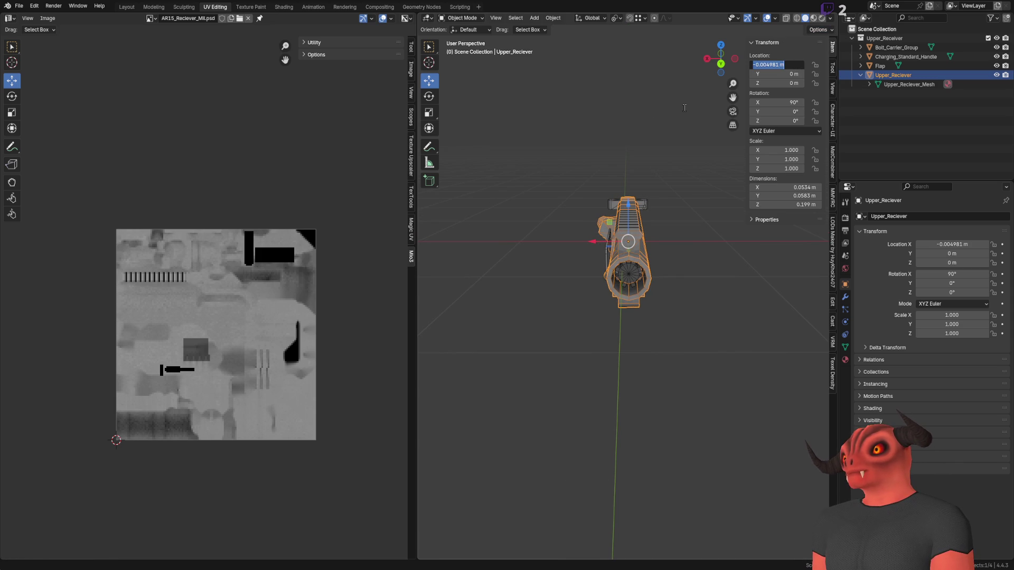
type("0")
key("Return")
Set the Flap's Location X to 0.017431 m.
left_click(879, 67)
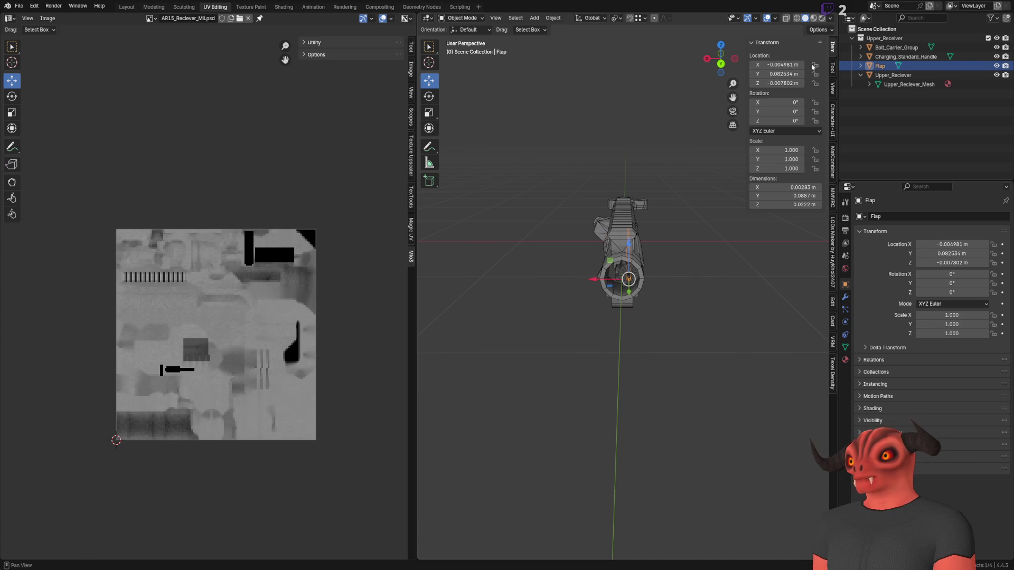
scroll(578, 148, "up", 4)
left_click_drag(780, 65, 792, 65)
type("1245 -")
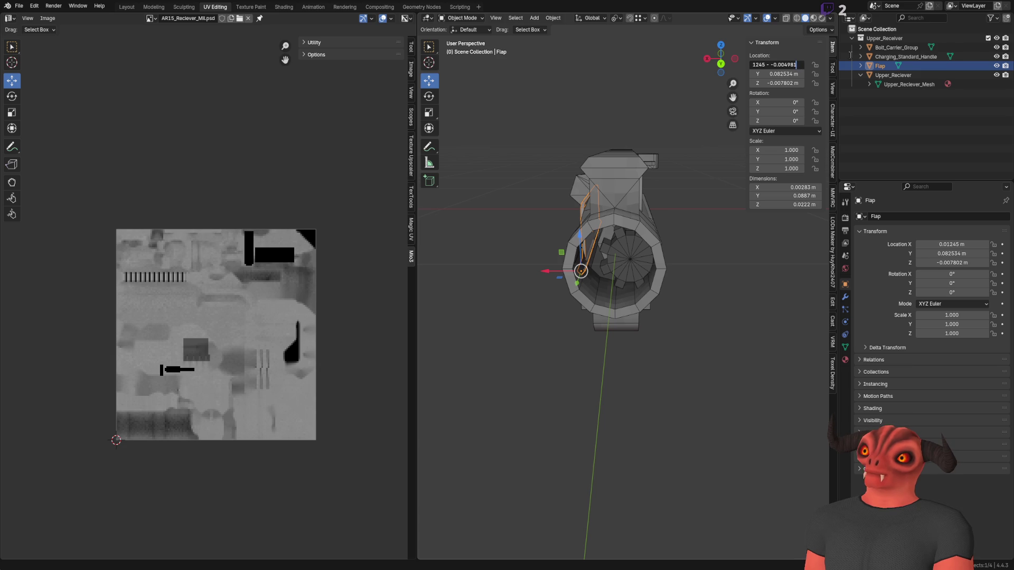
key("Return")
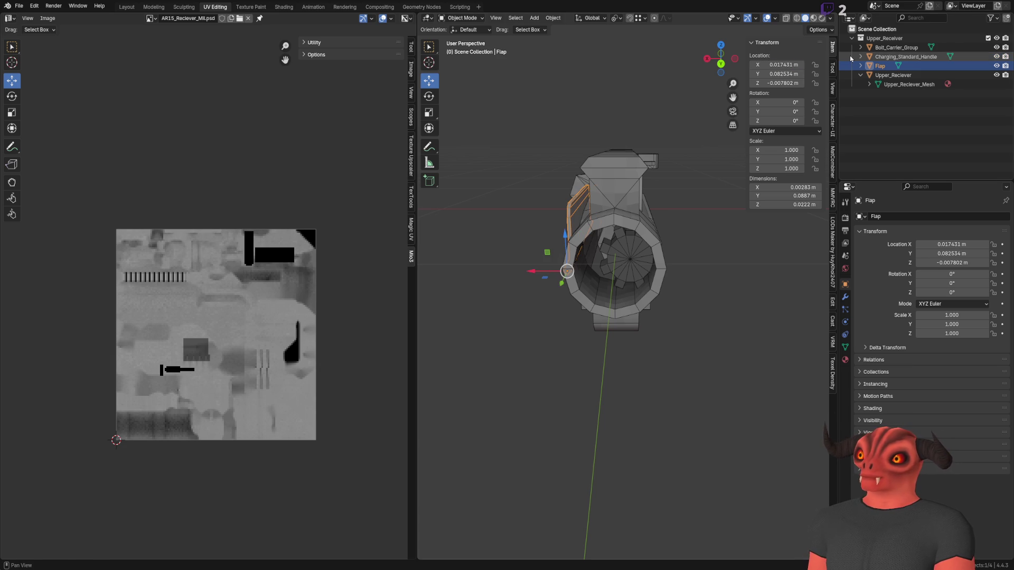
Select Charging_Standard_Handle from a side view of the receiver to inspect it.
mouse_move(721, 58)
left_mouse_down()
mouse_move(569, 174)
mouse_move(544, 175)
left_mouse_up()
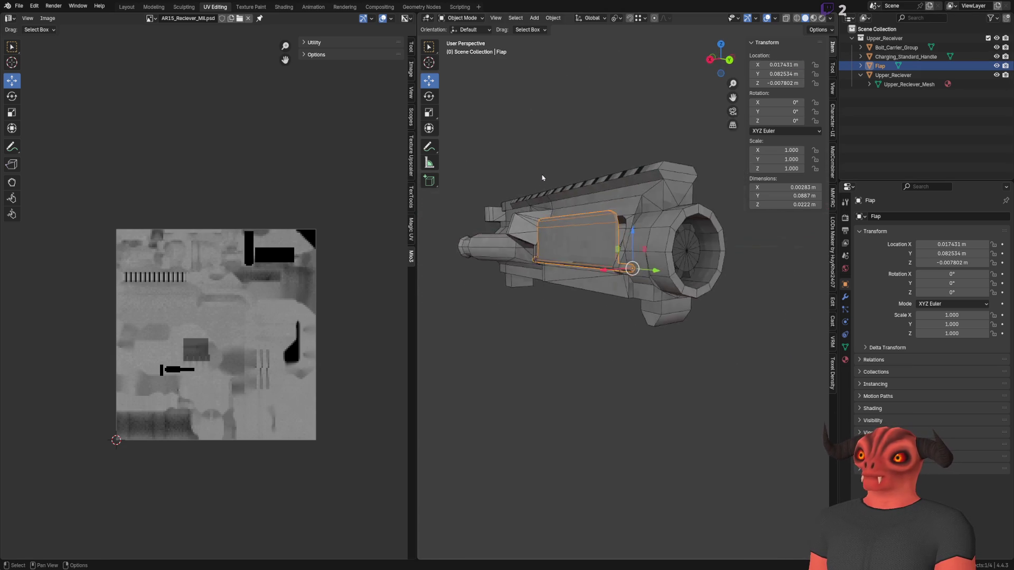
scroll(541, 176, "up", 5)
scroll(653, 182, "down", 6)
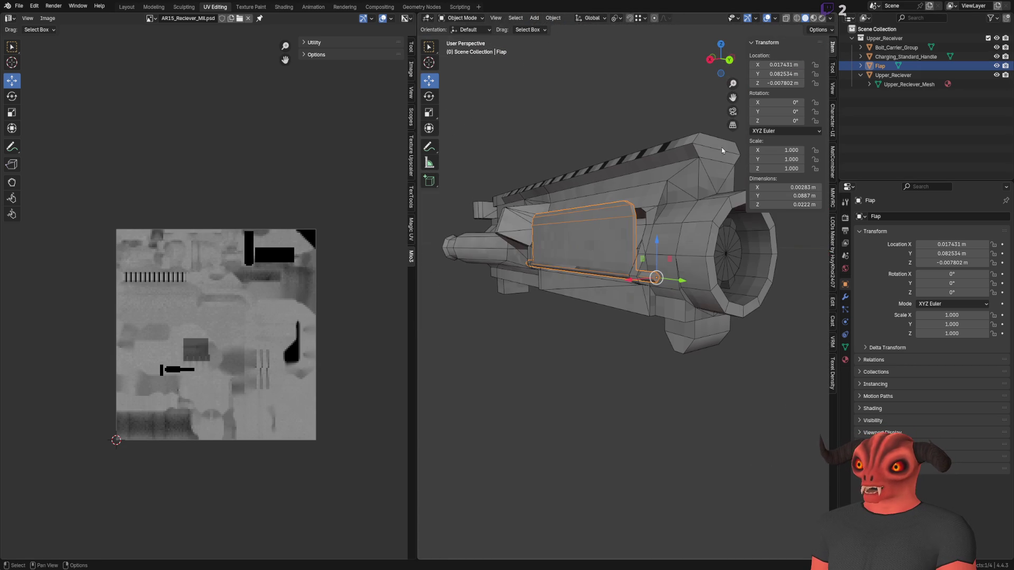
left_click(880, 57)
scroll(634, 222, "up", 3)
Reset Bolt_Carrier_Group's X location to 0 after a trial move along X.
mouse_move(633, 222)
left_mouse_down()
mouse_move(699, 179)
mouse_move(617, 227)
mouse_move(728, 275)
mouse_move(669, 243)
left_mouse_up()
scroll(698, 179, "up", 4)
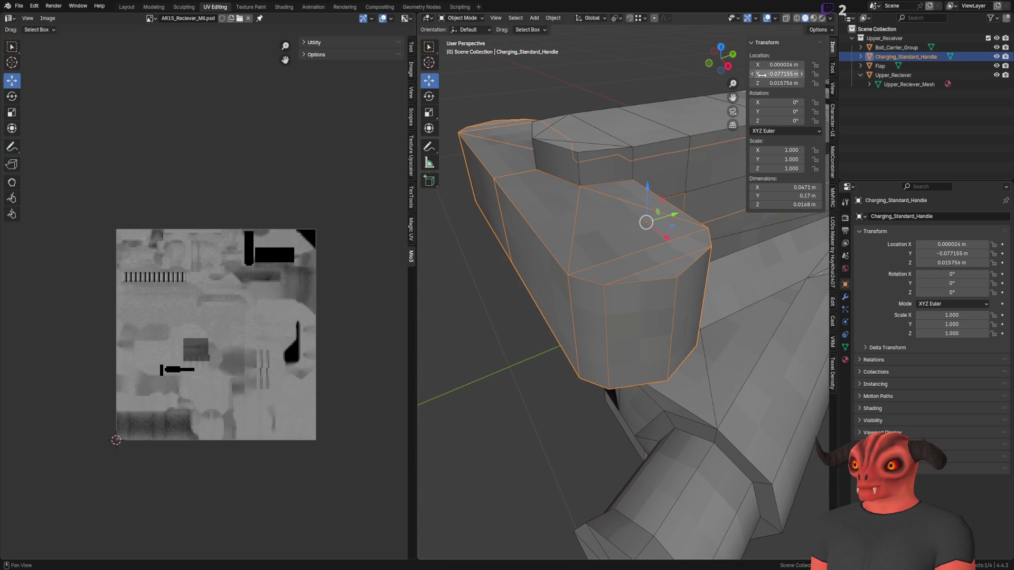
left_click(583, 94)
scroll(583, 94, "down", 5)
mouse_move(625, 104)
left_mouse_down()
mouse_move(549, 156)
mouse_move(618, 211)
mouse_move(575, 227)
left_mouse_up()
left_click(621, 210)
key("BackSpace")
key("g")
key("x")
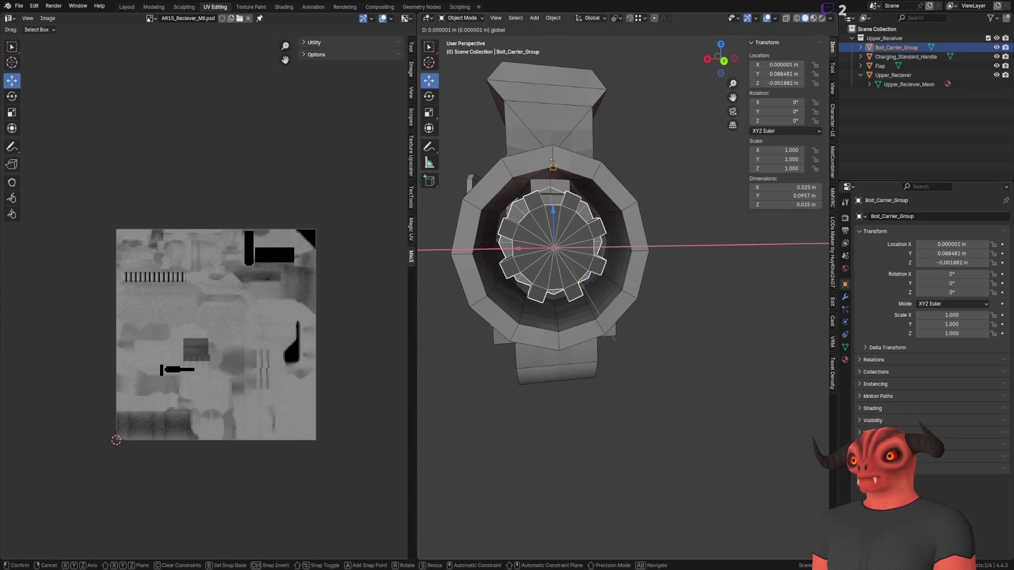
left_click(552, 165)
key("BackSpace")
Parent Flap, the charging handle and bolt carrier under Upper_Reciever in the outliner.
left_click(656, 147)
mouse_move(656, 147)
left_mouse_down()
mouse_move(540, 87)
mouse_move(568, 301)
mouse_move(518, 319)
mouse_move(616, 317)
mouse_move(603, 333)
mouse_move(606, 257)
mouse_move(626, 290)
mouse_move(577, 274)
mouse_move(634, 253)
left_mouse_up()
left_click(862, 75)
left_click(880, 66)
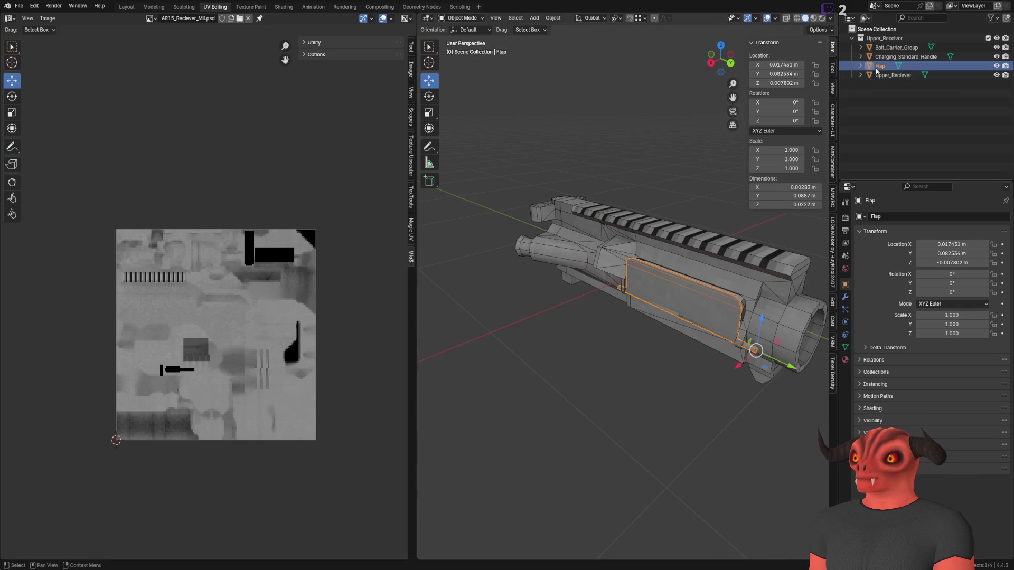
left_click(892, 56, "shift")
left_click_drag(883, 62, 892, 75)
left_click(860, 47)
Undo the parenting so the three parts are separate objects again.
left_click(569, 125)
scroll(568, 125, "up", 6)
scroll(643, 137, "down", 6)
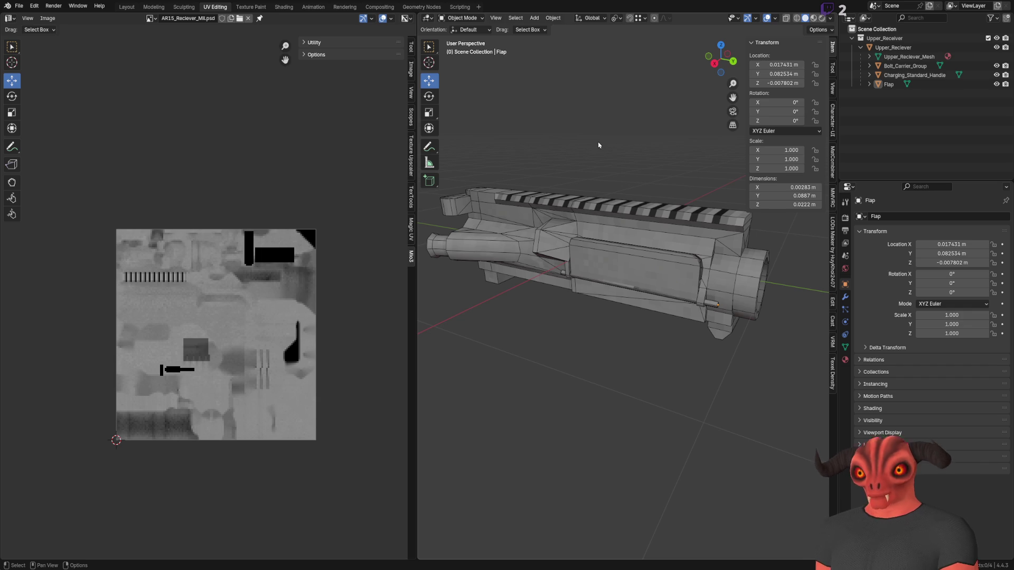
key("a")
key("alt+p")
key("alt+a")
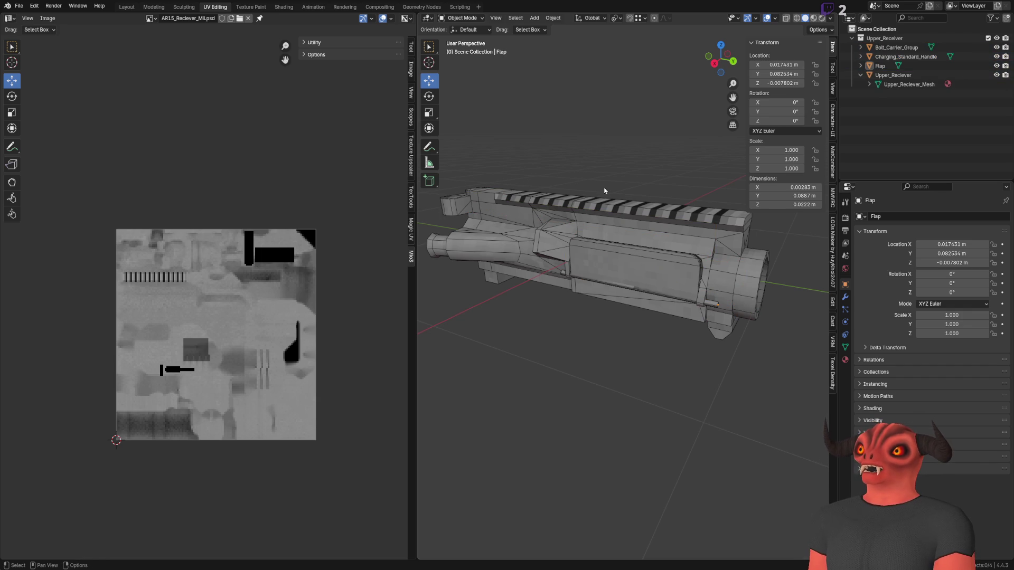
In Godot, turn on Editable Children for FA_AR15_Handguard_RIS_342, then return to Blender.
key("alt+Tab")
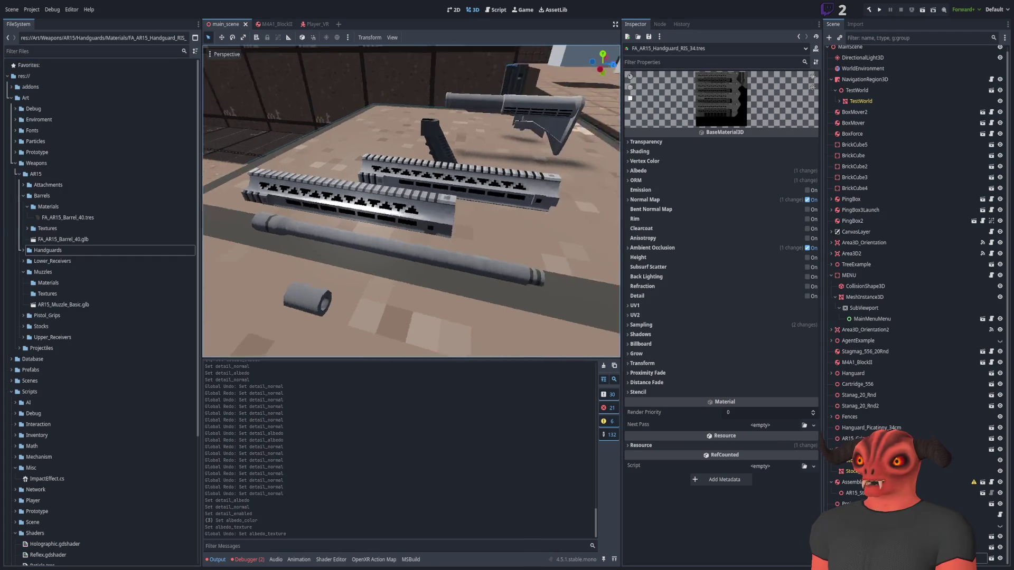
scroll(412, 201, "up", 3)
left_click(380, 174)
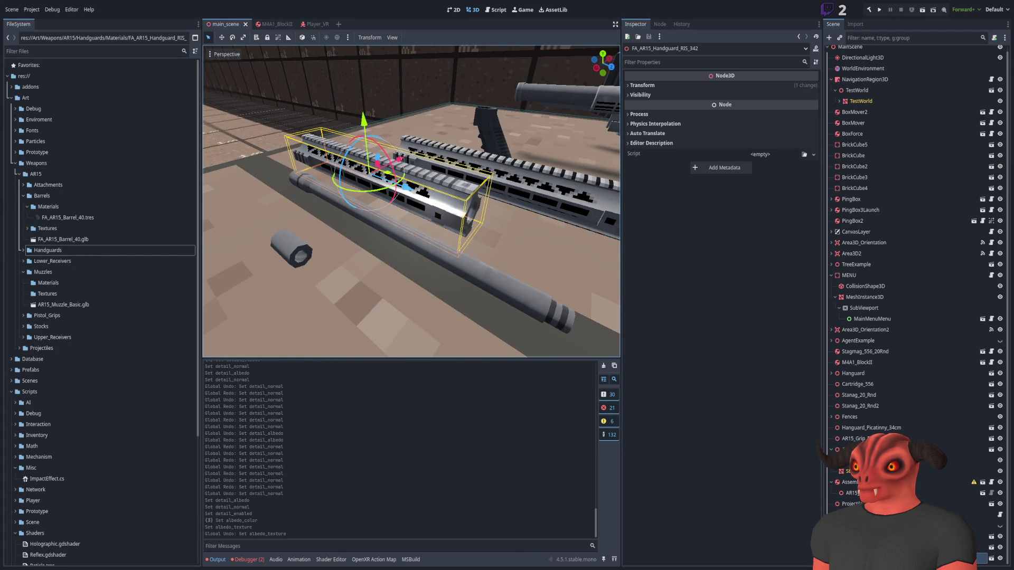
scroll(983, 449, "down", 1)
left_click(984, 558)
left_click(980, 547)
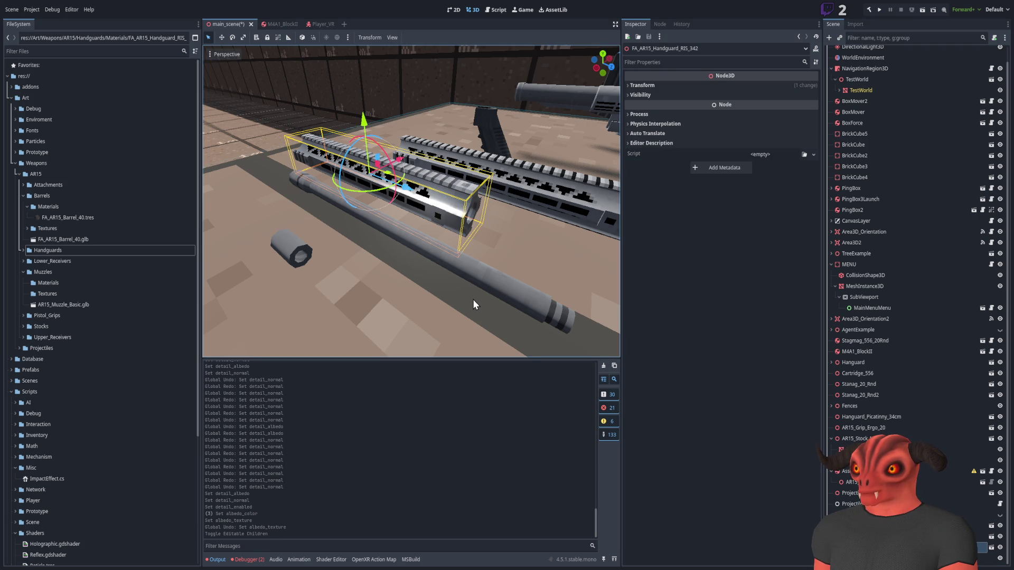
key("alt+Tab")
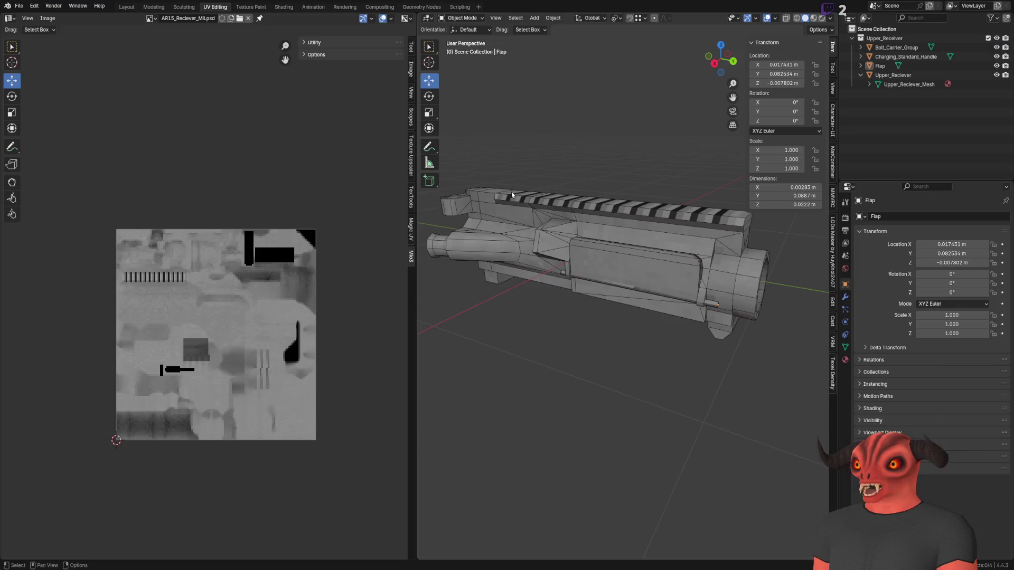
Review each receiver part's mesh data in the outliner and save the file.
left_click(892, 75)
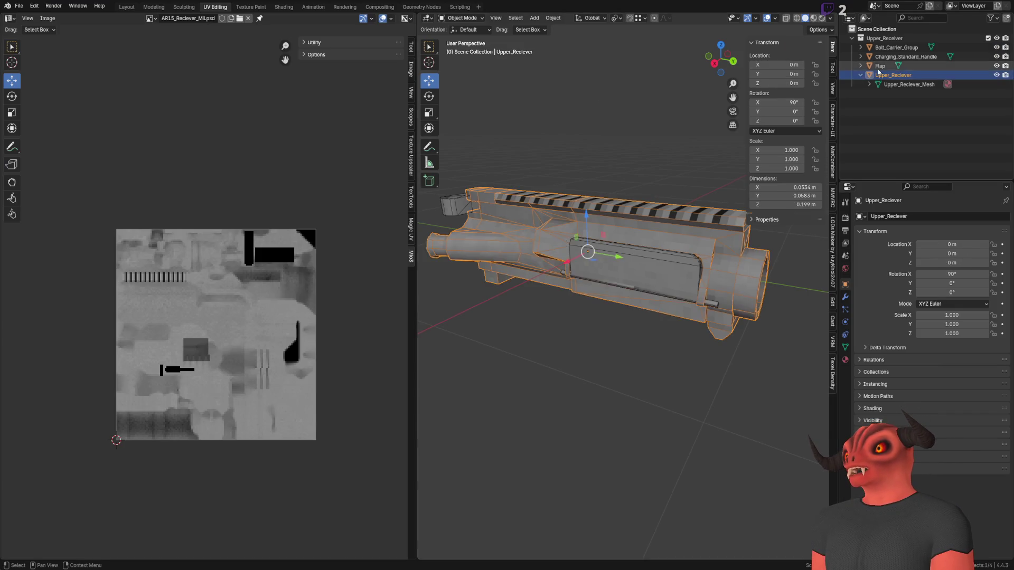
left_click(879, 66)
key("Down")
key("Left")
key("Up")
key("Up")
key("Down")
key("Right")
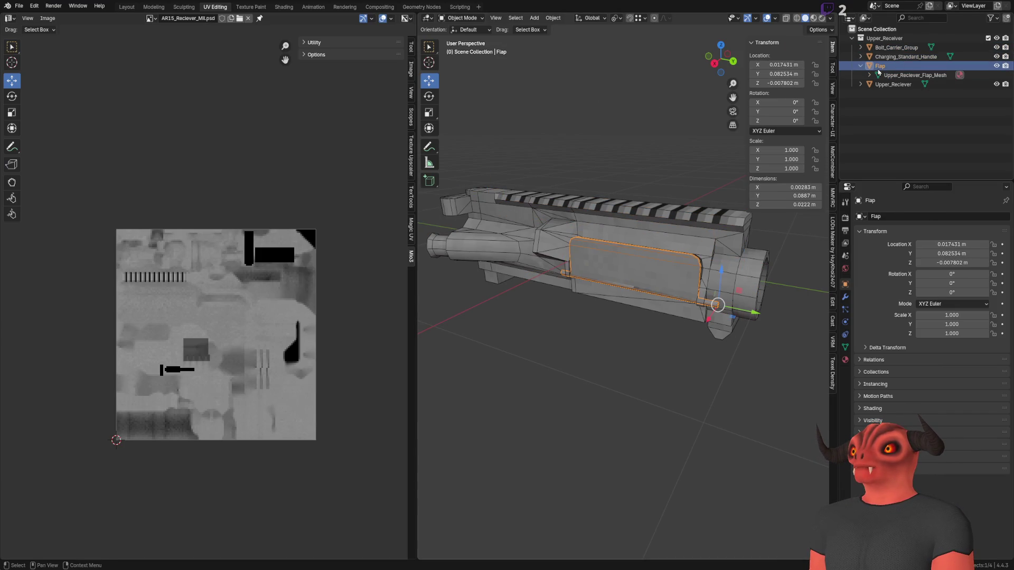
key("Down")
key("Up")
key("Up")
key("Right")
key("Up")
key("Right")
key("Left")
key("Down")
key("Left")
key("Down")
key("Left")
key("Up")
key("Up")
key("Up")
key("Down")
key("Down")
key("Down")
key("Up")
key("Up")
key("Up")
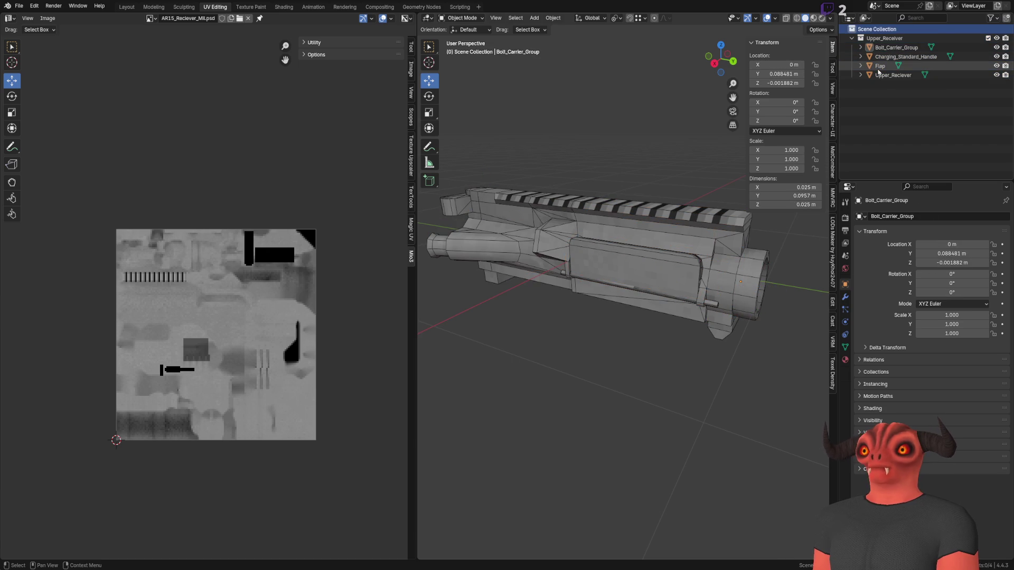
mouse_move(655, 222)
left_mouse_down()
mouse_move(644, 195)
mouse_move(653, 227)
mouse_move(607, 335)
mouse_move(658, 358)
mouse_move(650, 327)
left_mouse_up()
key("ctrl+s")
Rename the Flap's mesh data from Upper_Reciever_Flap_Mesh to Flap_Mesh.
left_click(898, 76)
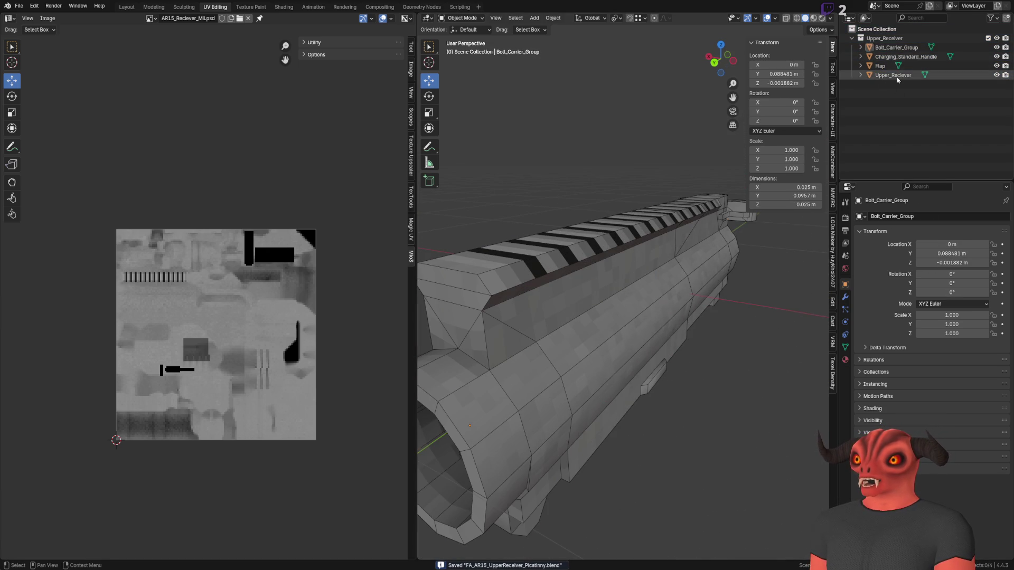
key("Left")
key("Up")
key("Up")
key("Down")
key("Right")
double_click(912, 76)
left_click_drag(924, 75, 662, 70)
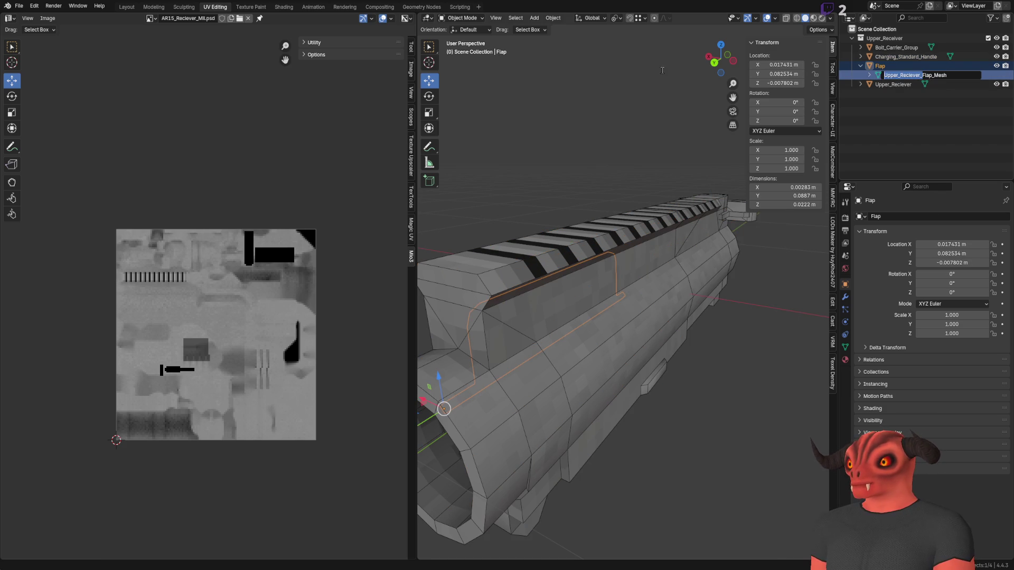
key("BackSpace")
key("Return")
Check Upper_Reciever's contents in the outliner and save FA_AR15_UpperReceiver_Picatinny.blend again.
key("Left")
key("Left")
key("Up")
key("Up")
key("Right")
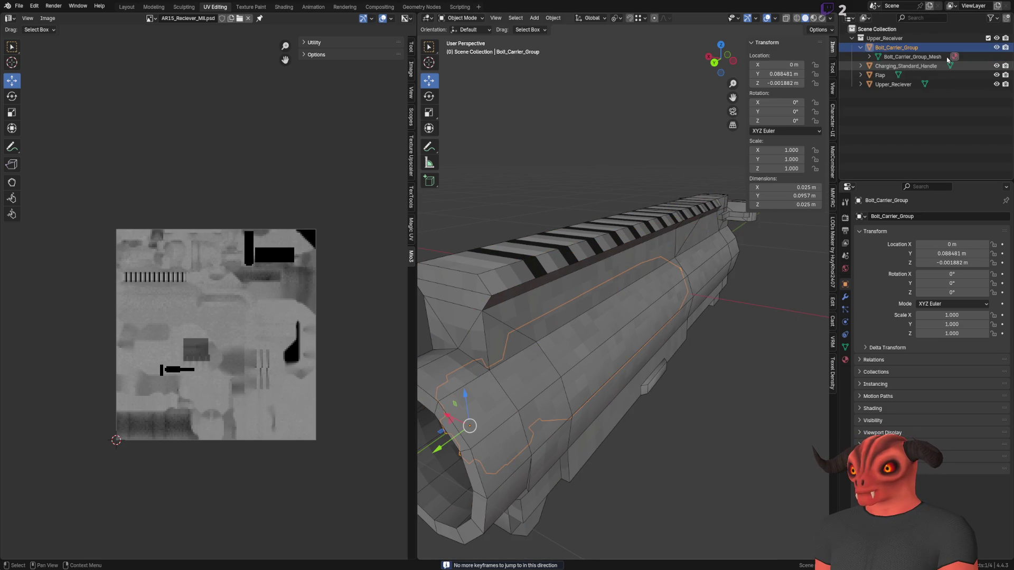
key("Left")
key("Down")
key("Down")
key("Down")
key("Right")
key("Left")
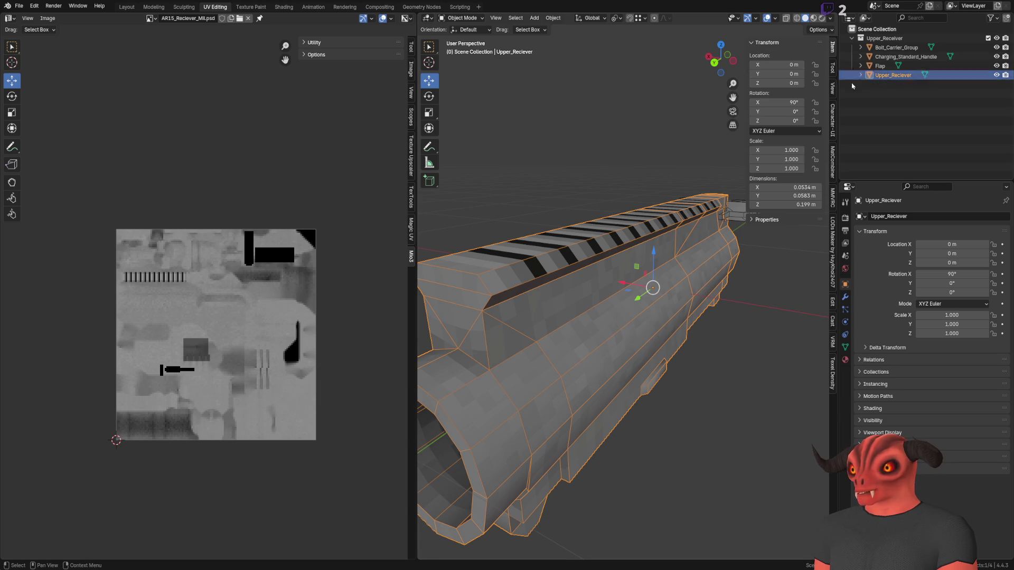
left_click(625, 172)
scroll(564, 186, "down", 3)
scroll(547, 178, "up", 5)
scroll(548, 177, "down", 3)
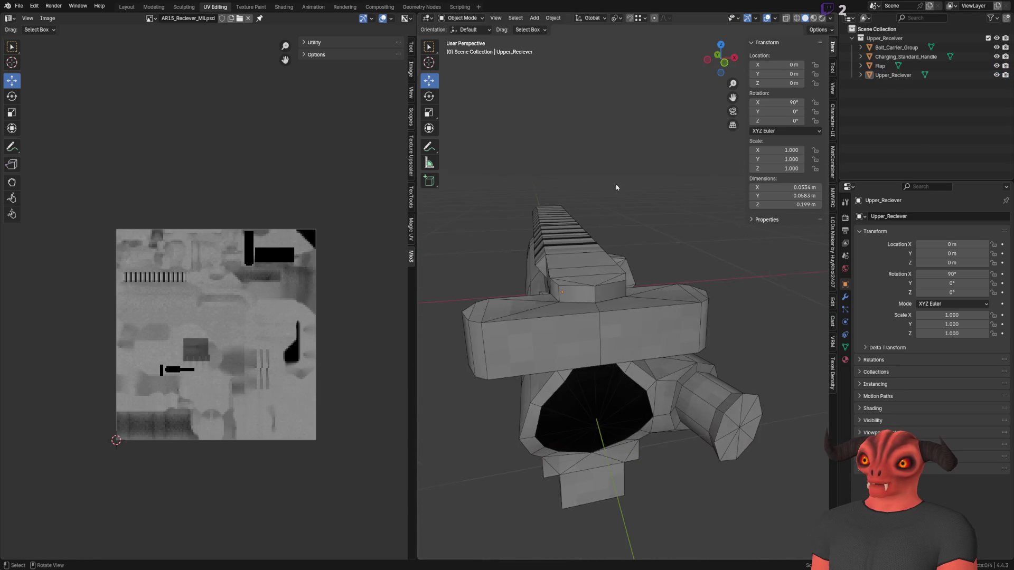
scroll(559, 199, "down", 3)
scroll(559, 199, "up", 1)
key("ctrl+s")
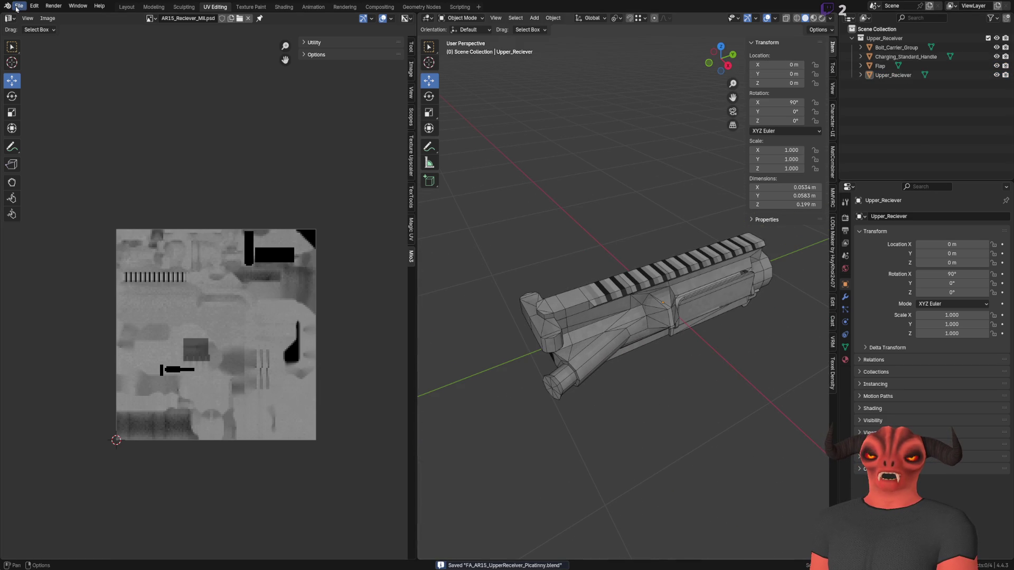
Look over the File menu's export formats, then dismiss it.
left_click(18, 6)
mouse_move(76, 143)
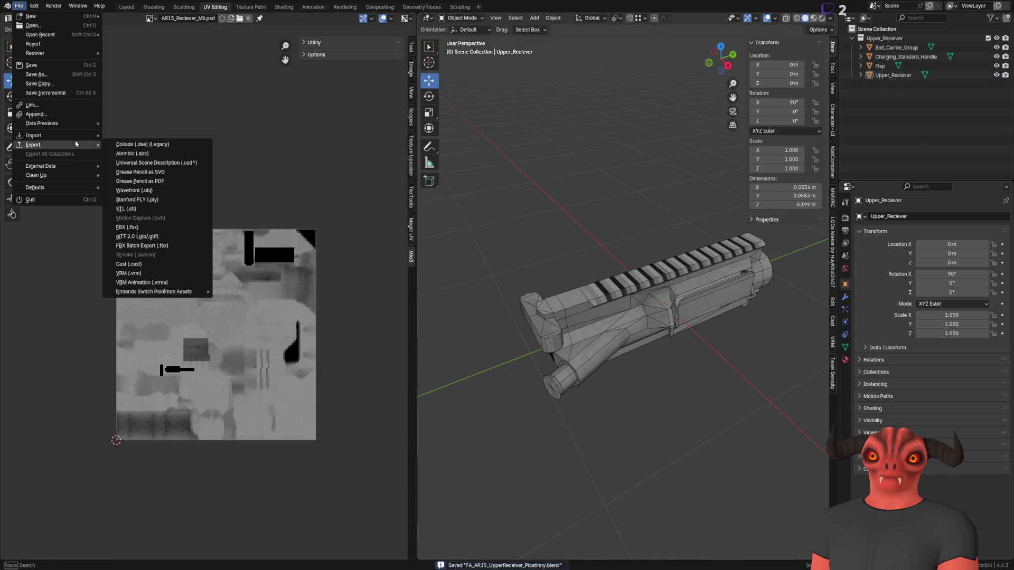
left_click(655, 311)
Select Upper_Reciever to show its FA_AR15_Reciever_Picatinny_SingleFullAuto material, then switch to Godot.
left_click(845, 360)
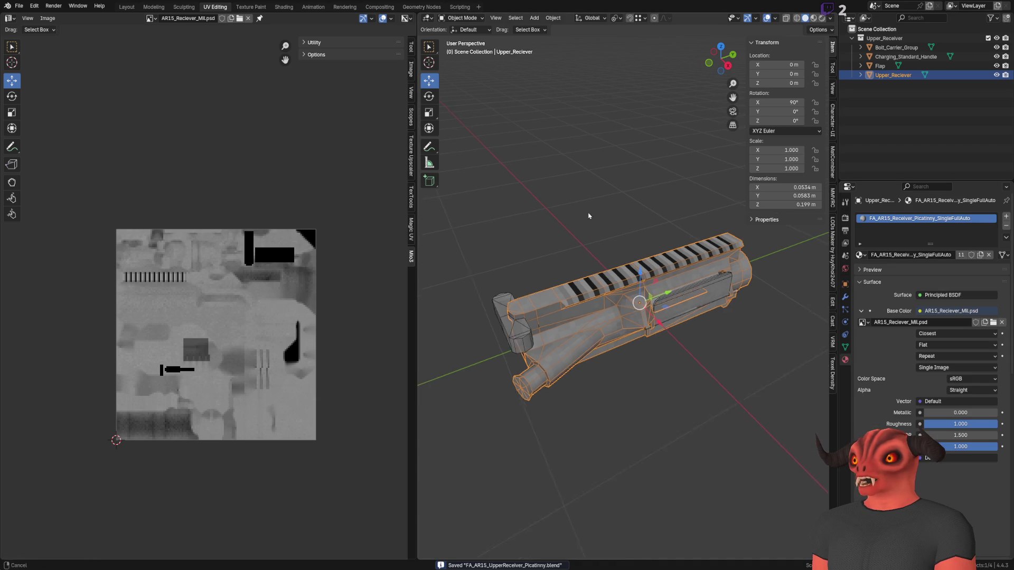
scroll(588, 215, "up", 1)
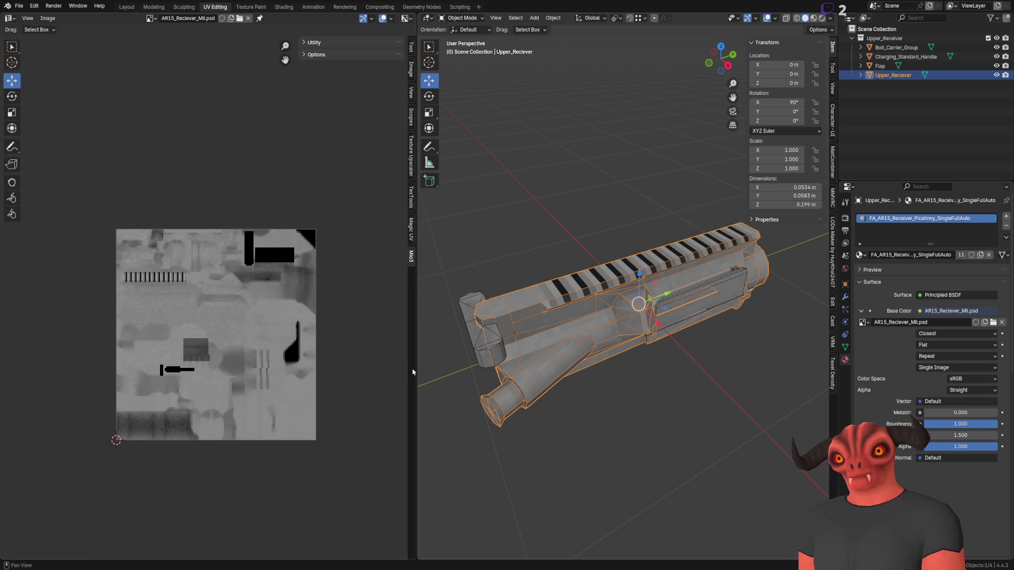
left_click_drag(528, 348, 564, 347)
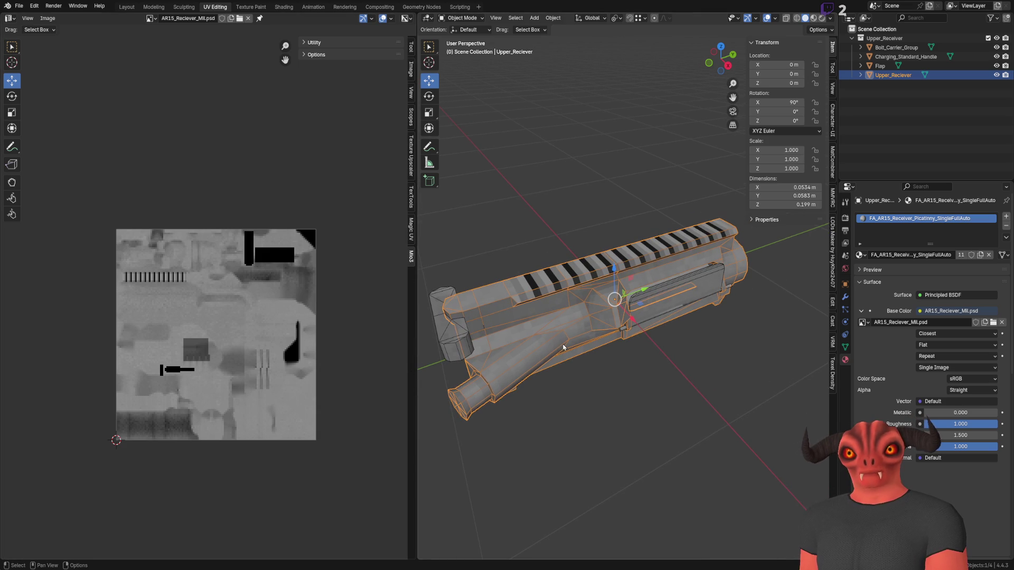
key("alt+Tab")
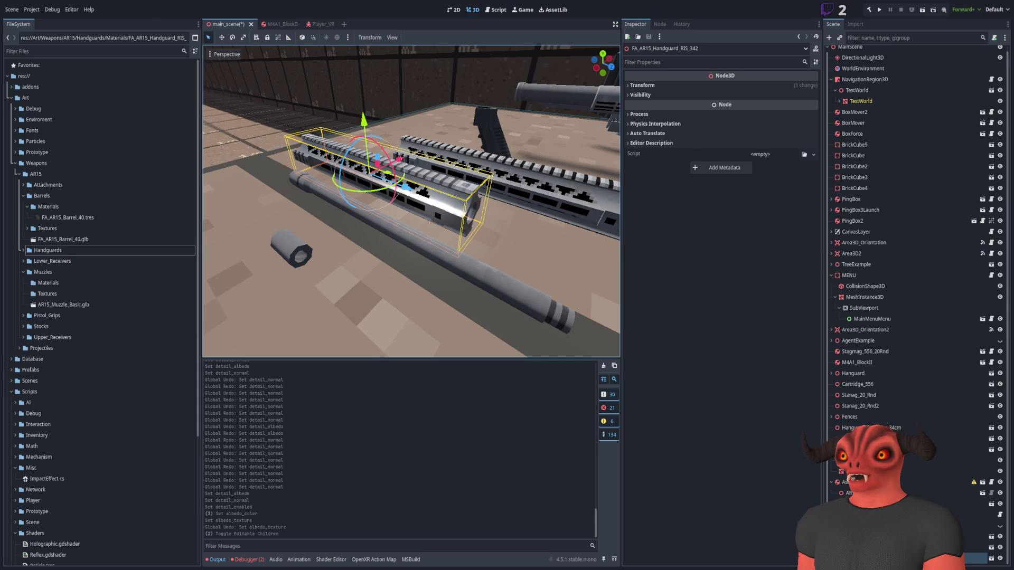
key("alt+Tab")
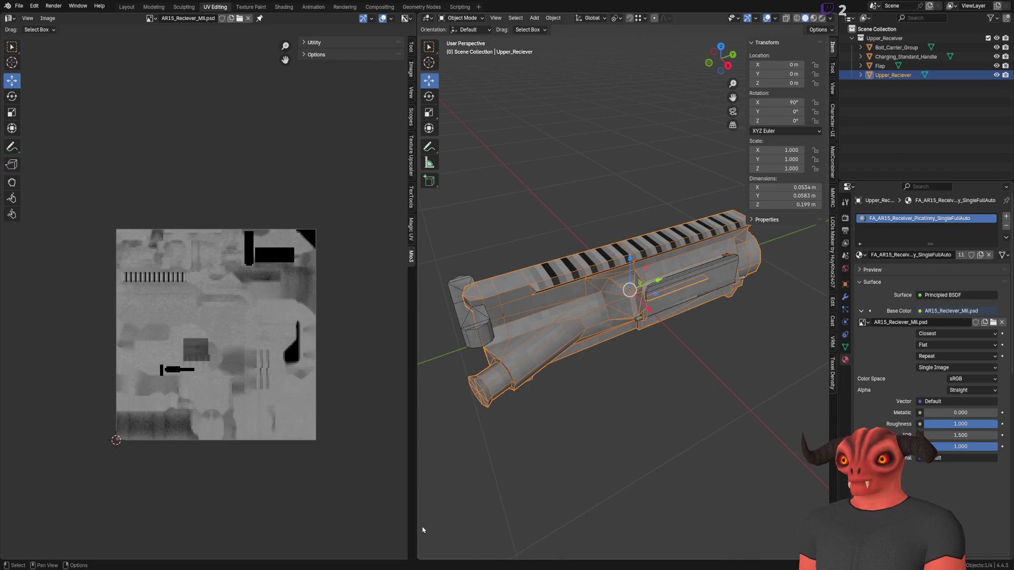
key("alt+Tab")
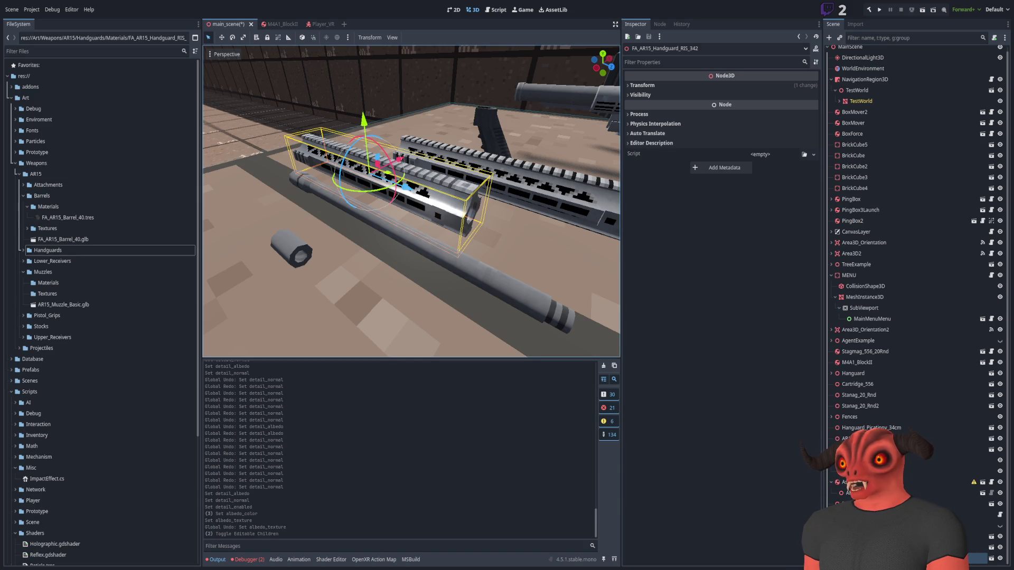
key("alt+Tab")
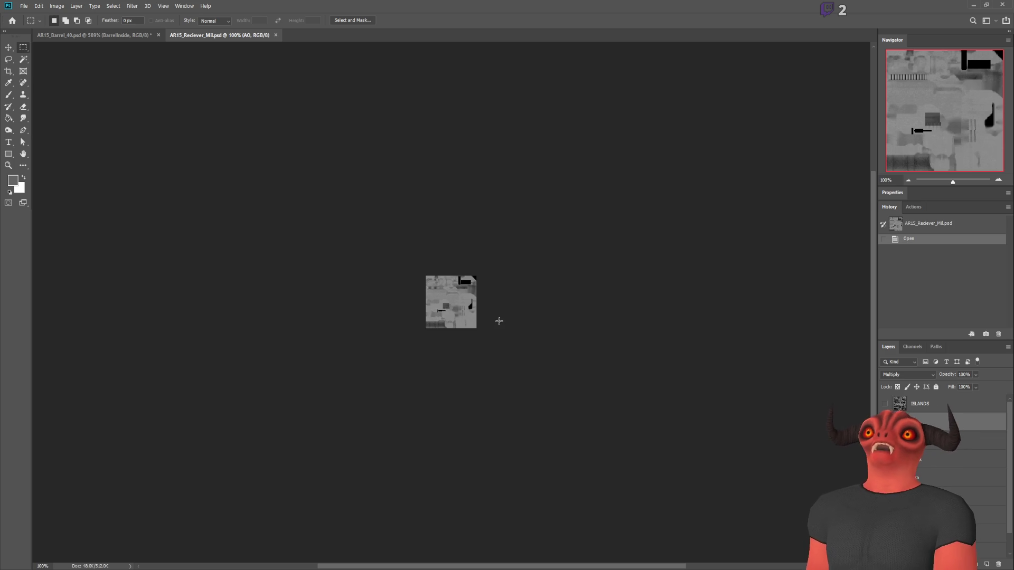
scroll(480, 341, "up", 10)
scroll(454, 201, "up", 2)
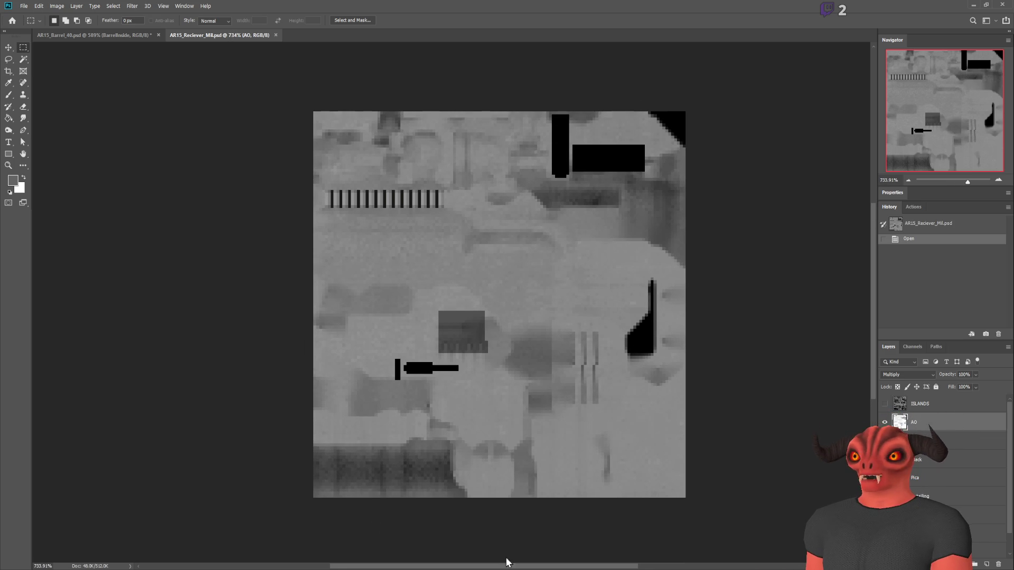
key("alt+Tab")
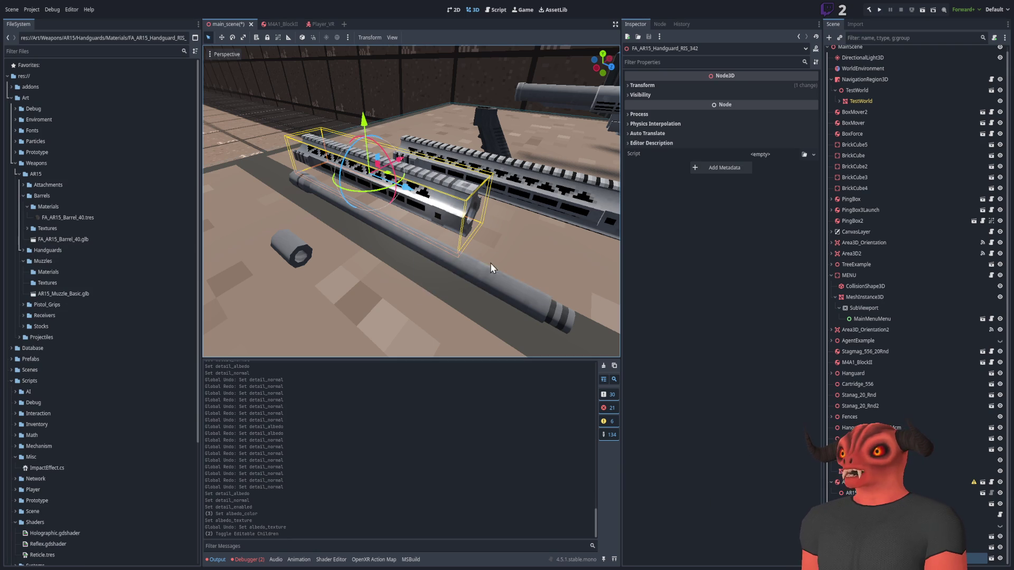
Compare the Godot handguard scene with the receiver texture, ending on the upper receiver in Blender.
scroll(490, 262, "up", 3)
scroll(467, 267, "down", 3)
key("alt+Tab")
key("alt+Tab")
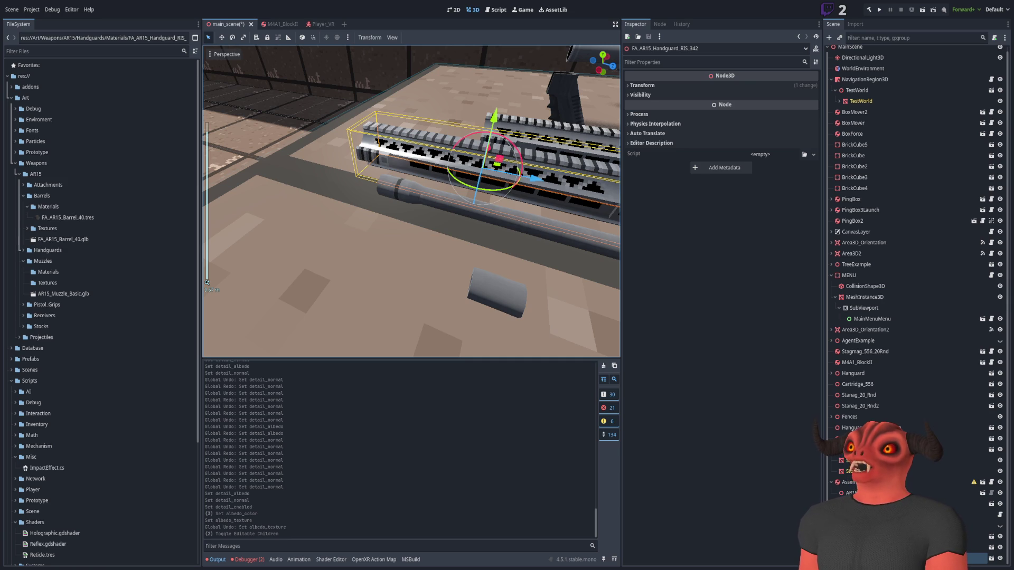
key("alt+Tab")
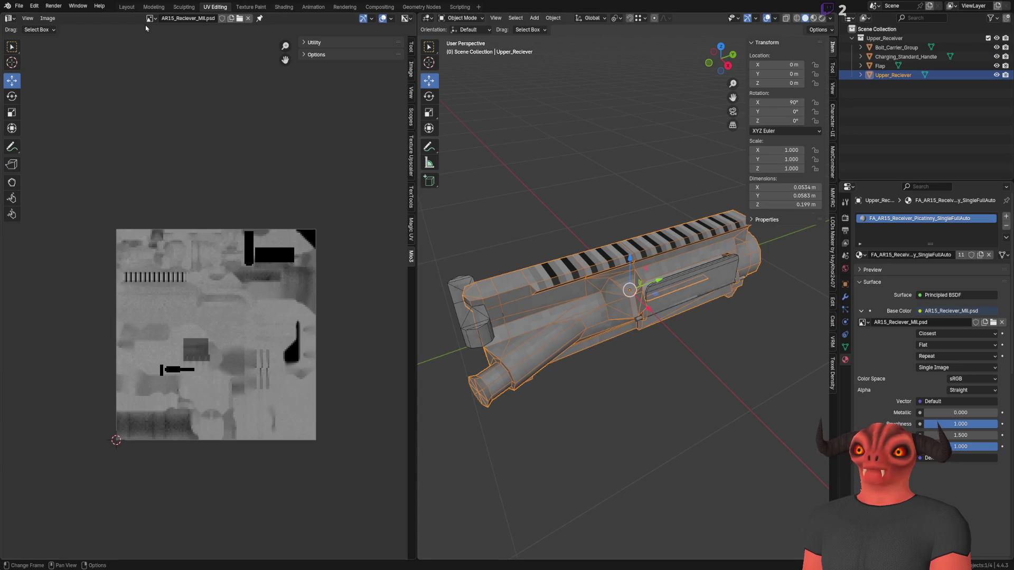
key("alt+Tab")
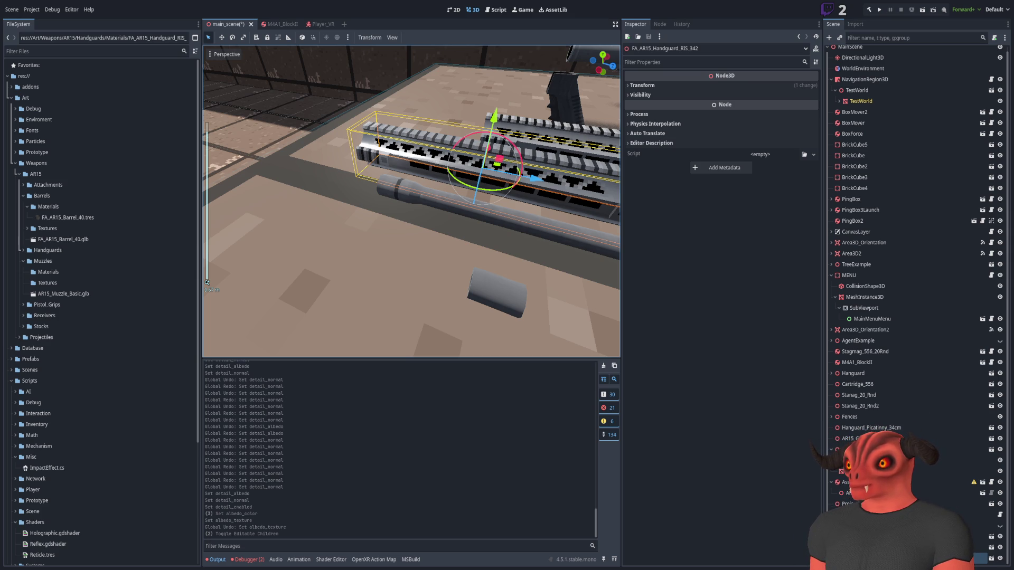
key("alt+Tab")
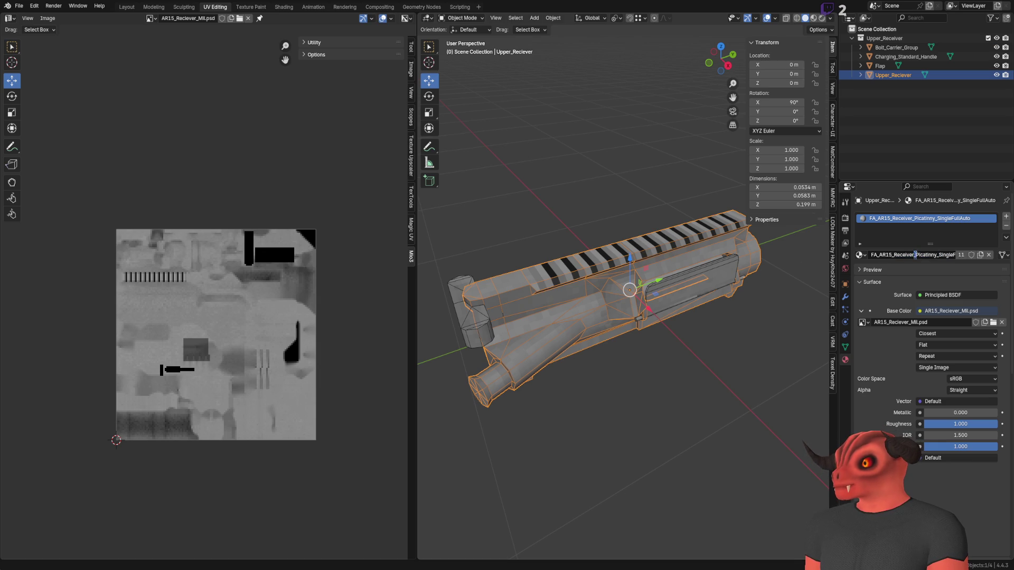
Replace the material name's Picatinny_SingleFullAuto suffix so it reads FA_AR15_Receiver_01, removing the extra digit.
left_click_drag(894, 255, 951, 255)
type("011")
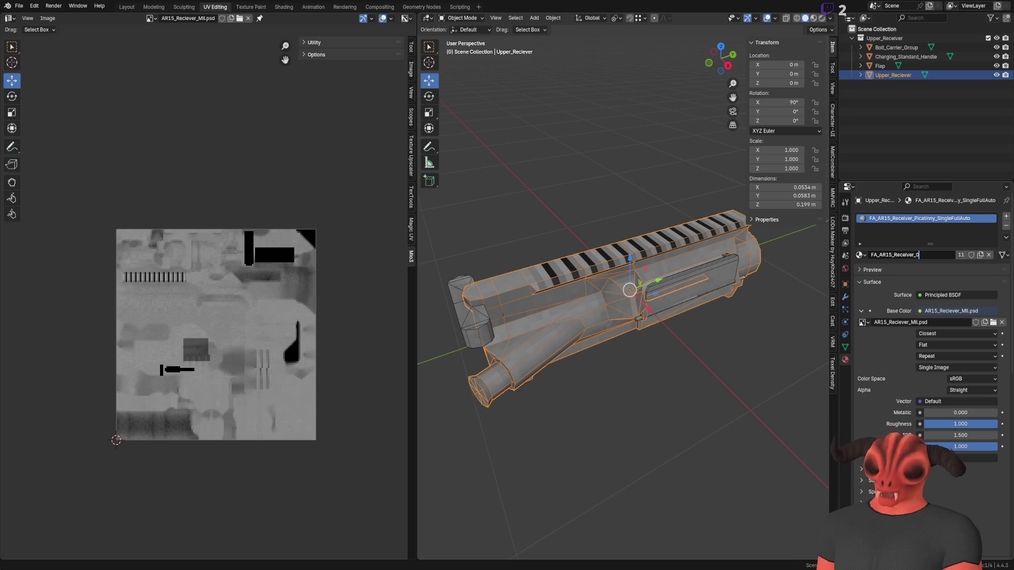
key("Return")
left_click(908, 255)
key("End")
key("BackSpace")
key("Return")
left_click_drag(596, 226, 571, 208)
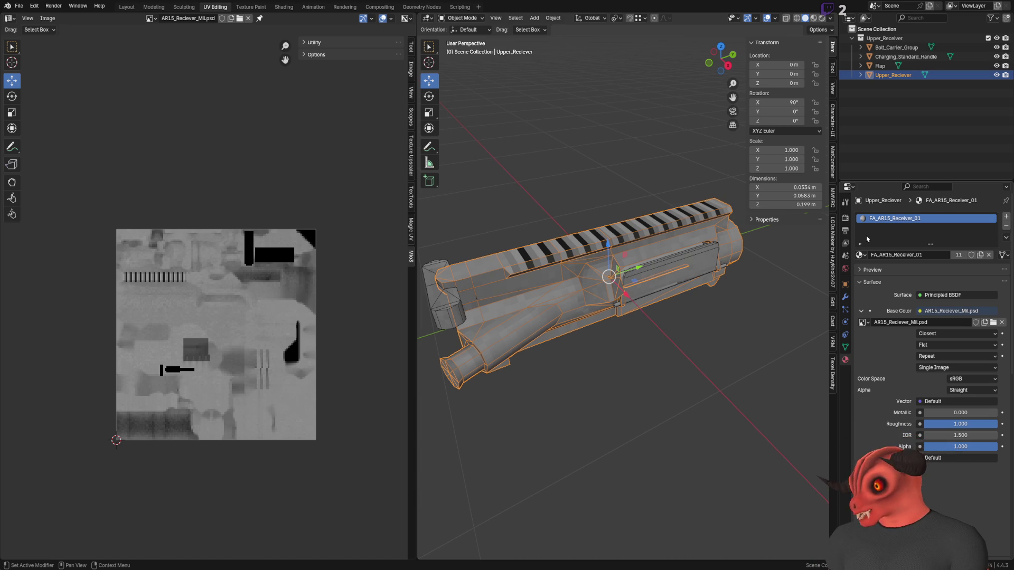
Deselect everything and purge the upper receiver file's 9 unused data-blocks via Clean Up.
key("alt+a")
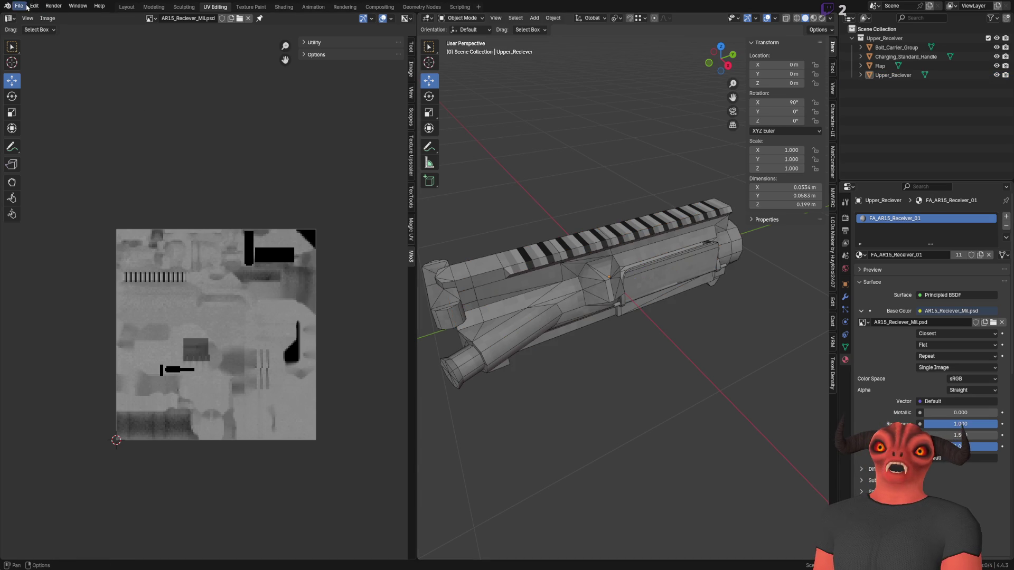
left_click(18, 6)
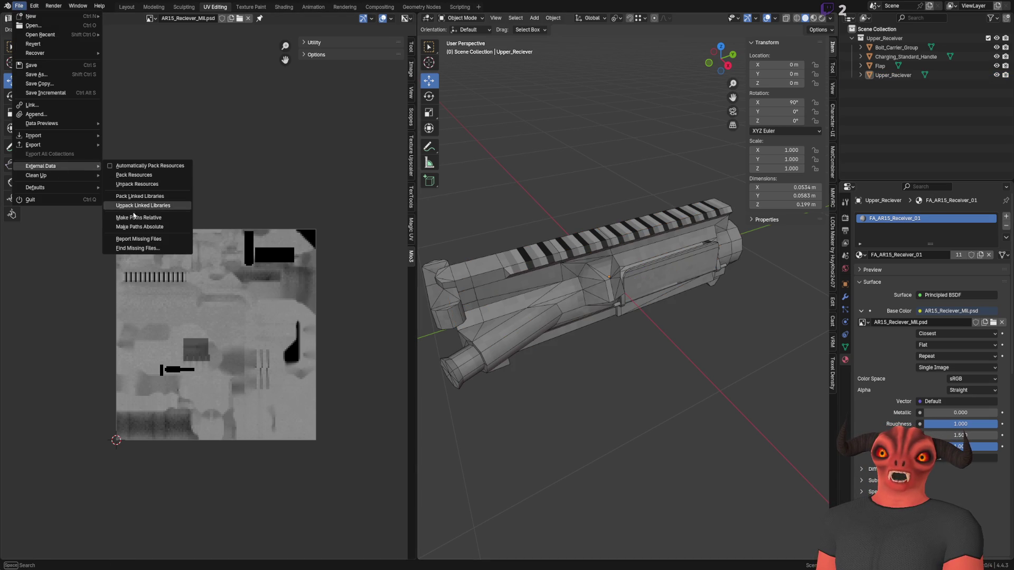
left_click(142, 175)
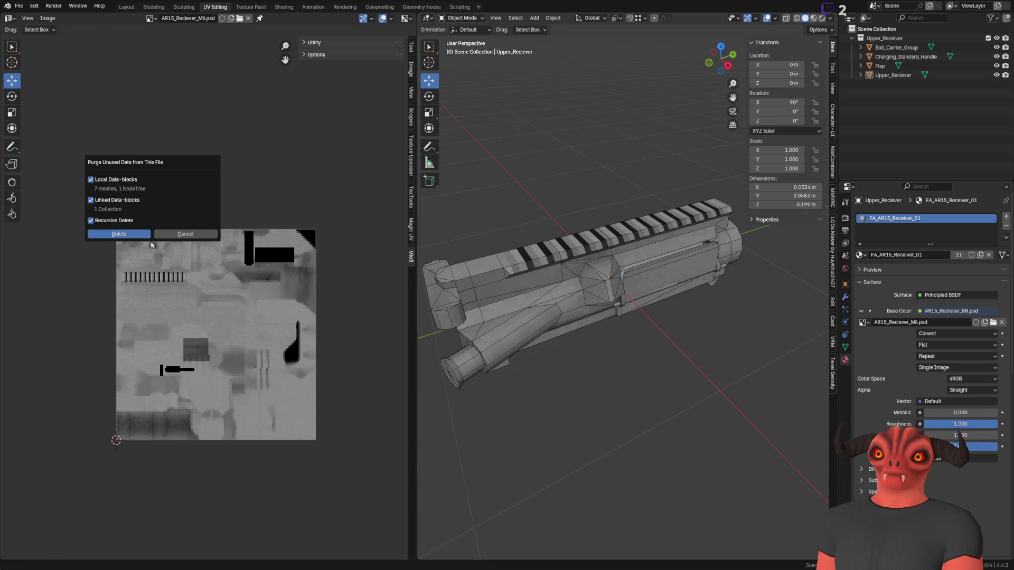
left_click(119, 234)
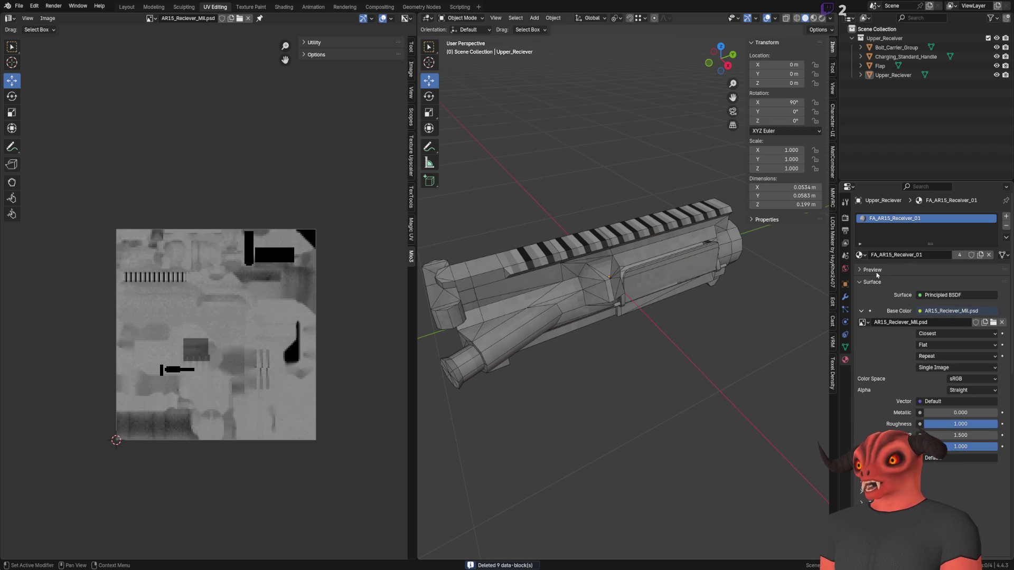
mouse_move(681, 319)
left_mouse_down()
mouse_move(668, 350)
mouse_move(680, 354)
mouse_move(626, 293)
mouse_move(614, 320)
mouse_move(623, 332)
mouse_move(607, 327)
mouse_move(798, 276)
mouse_move(661, 248)
left_mouse_up()
scroll(610, 338, "up", 2)
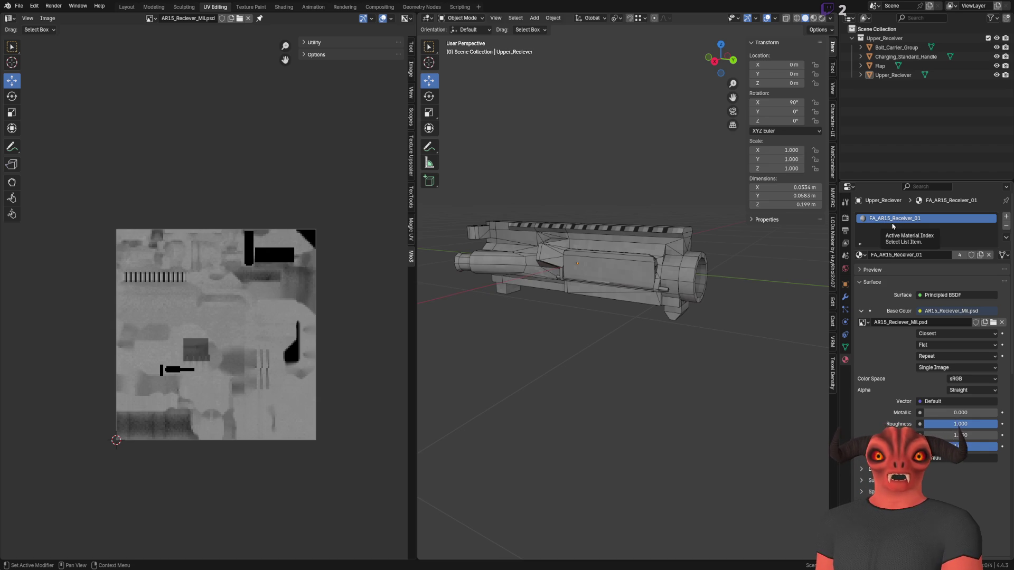
left_click(931, 257)
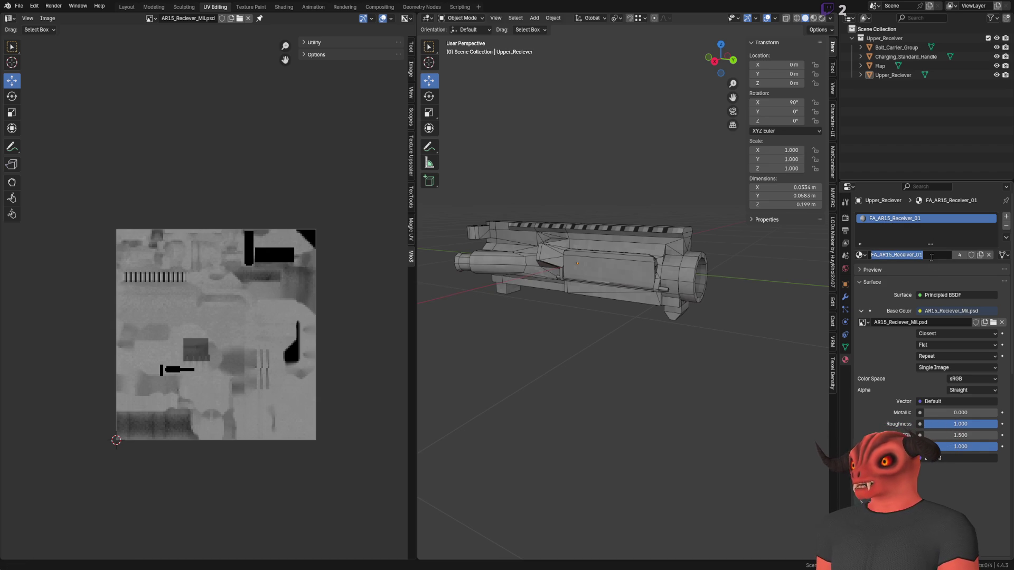
Edit the material name to FA_AR15_Receiver_Picatinny, then switch over to Godot.
left_click(932, 256)
type("Picat")
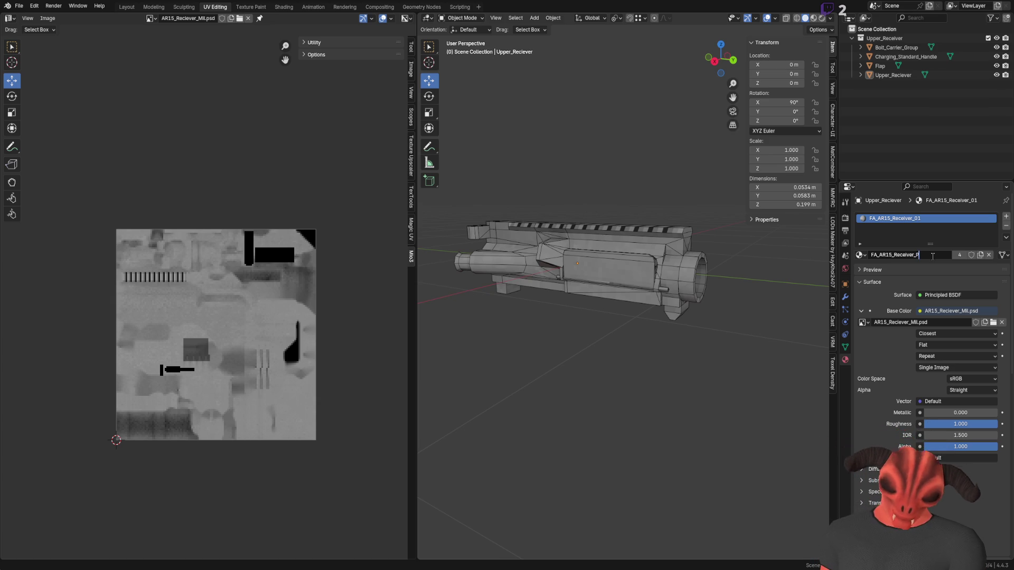
type("inny")
key("Return")
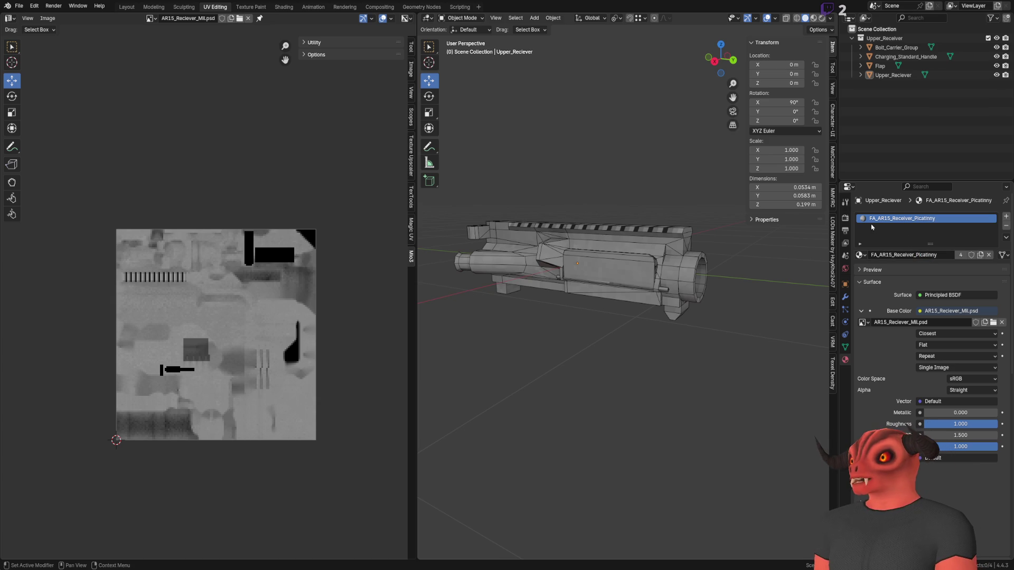
left_click(938, 255)
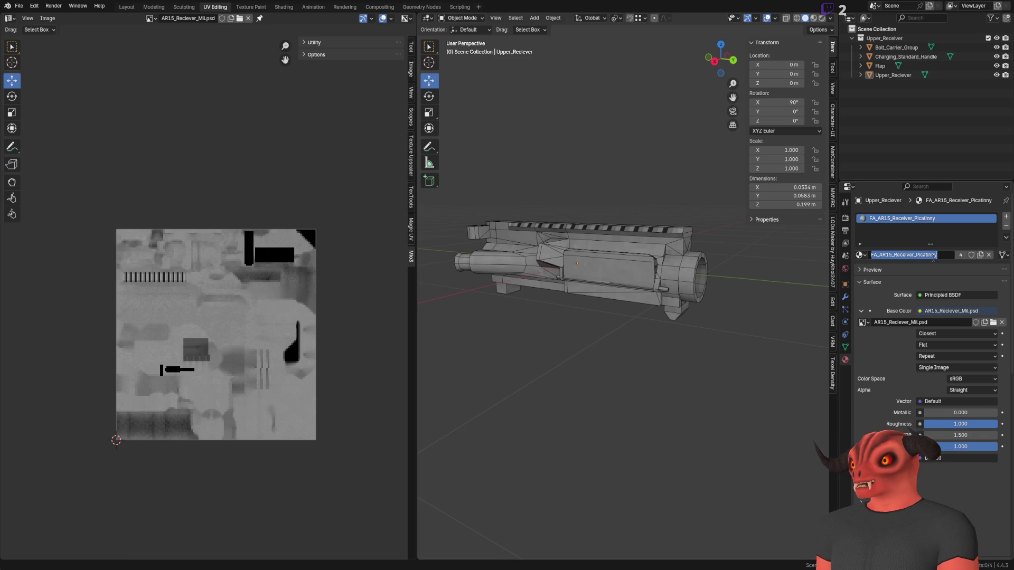
left_click(742, 233)
left_click_drag(742, 233, 729, 248)
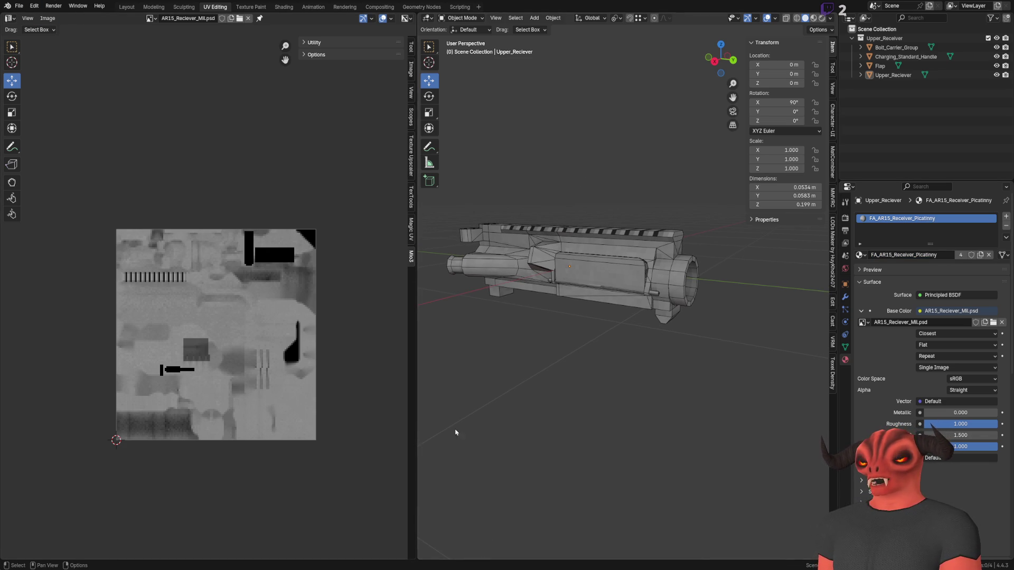
key("alt+Tab")
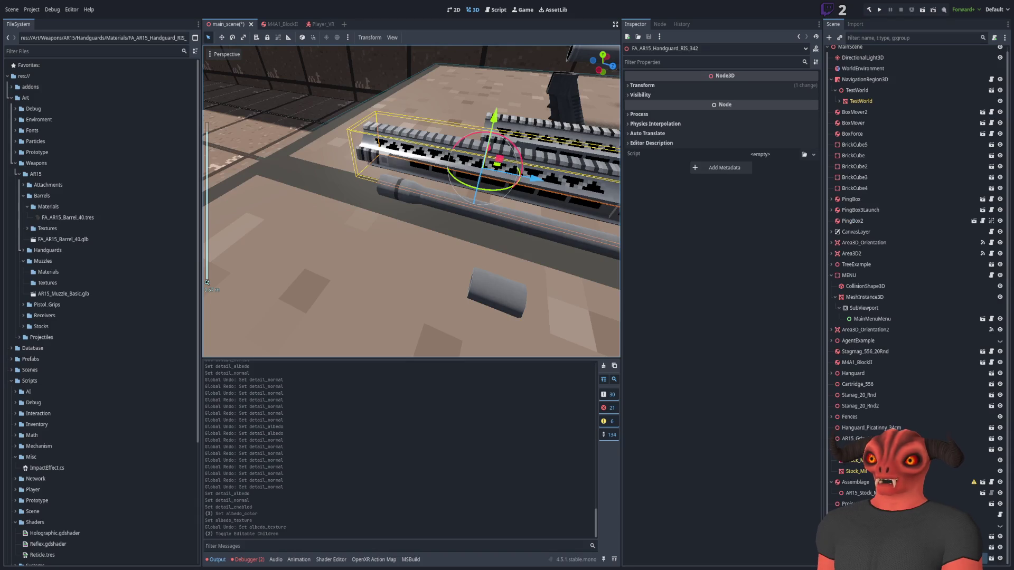
Save the receiver texture as FA_AR15_Receiver_Picatinny.psd and return to Blender.
key("alt+Tab")
key("alt+Tab")
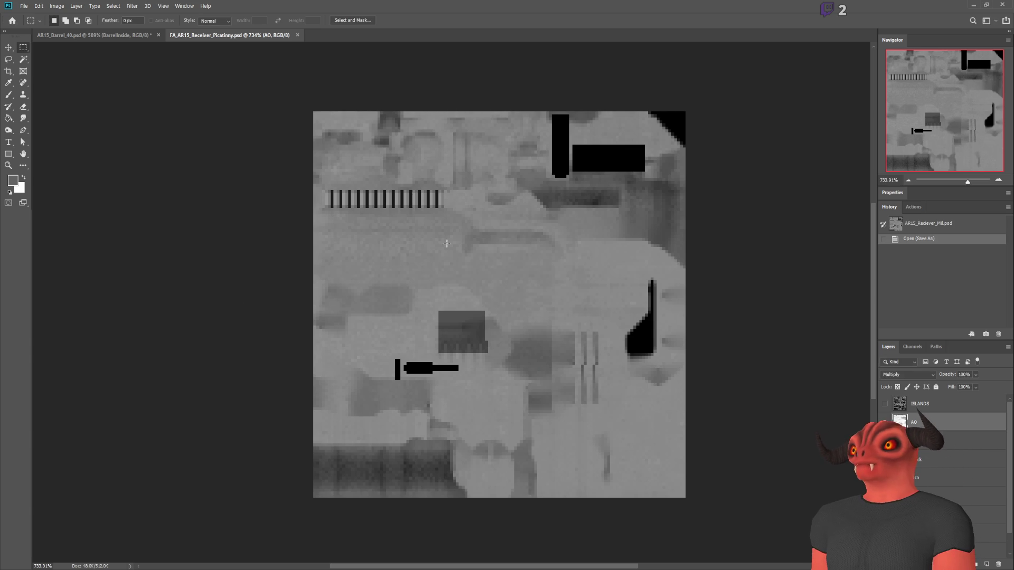
key("alt+Tab")
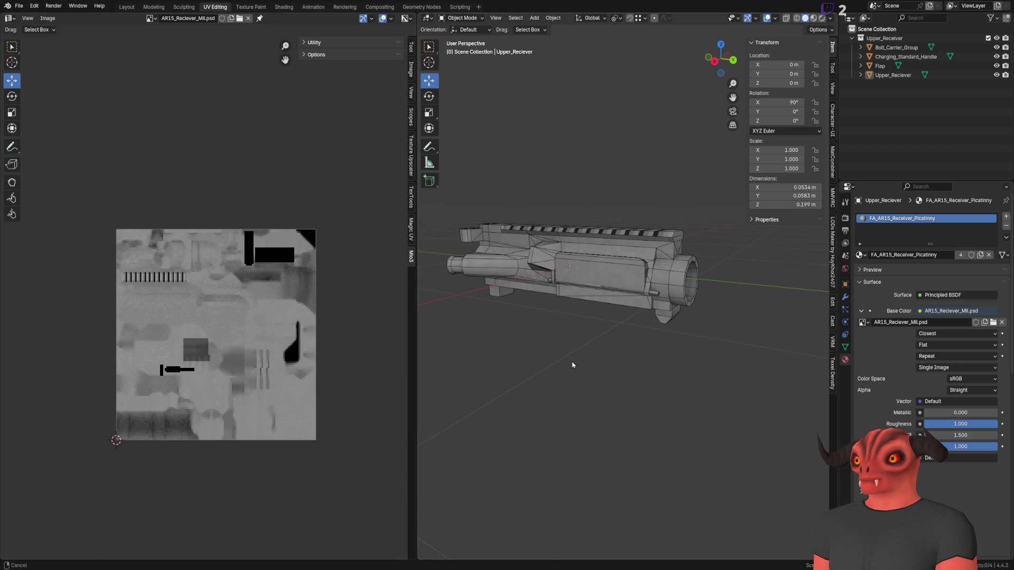
Compare the upper receiver with the handguard in the Godot scene.
left_click_drag(572, 363, 642, 373)
key("alt+Tab")
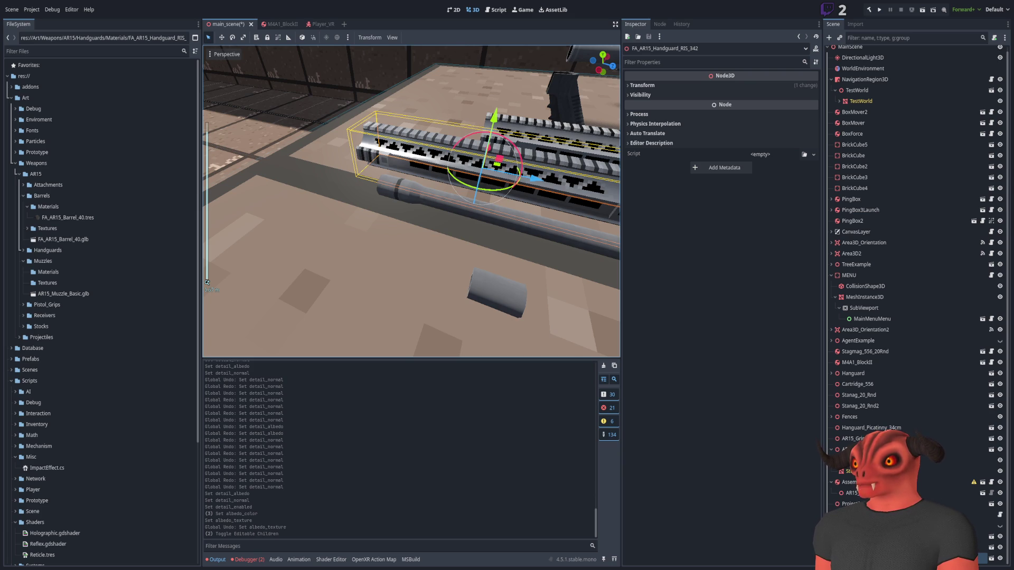
key("alt+Tab")
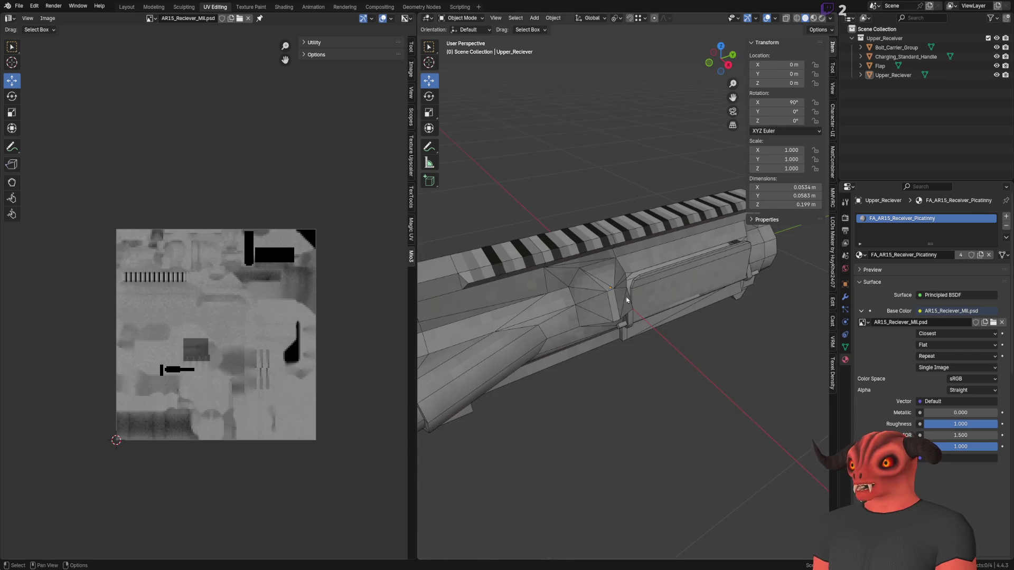
left_click(19, 6)
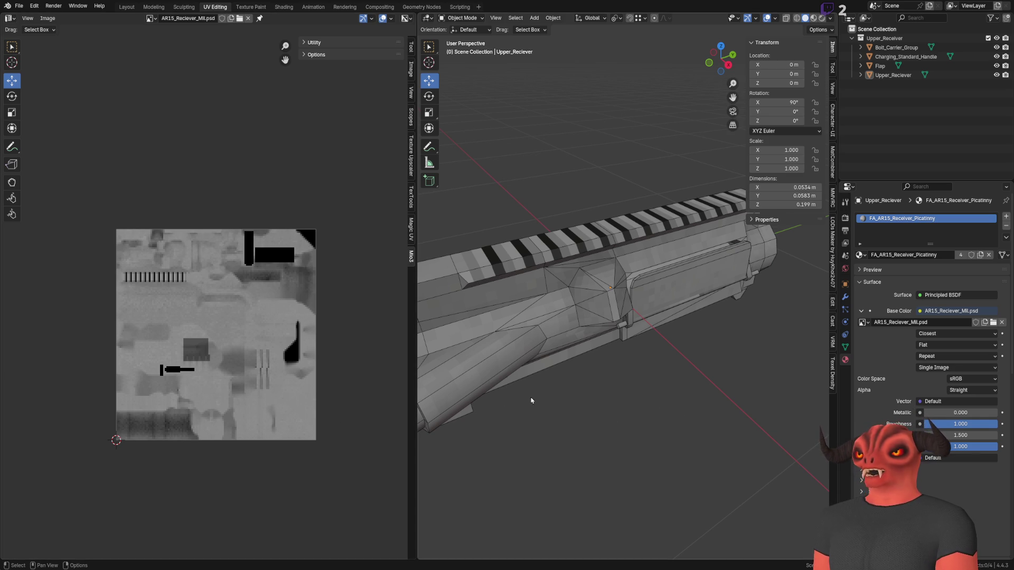
scroll(508, 329, "down", 6)
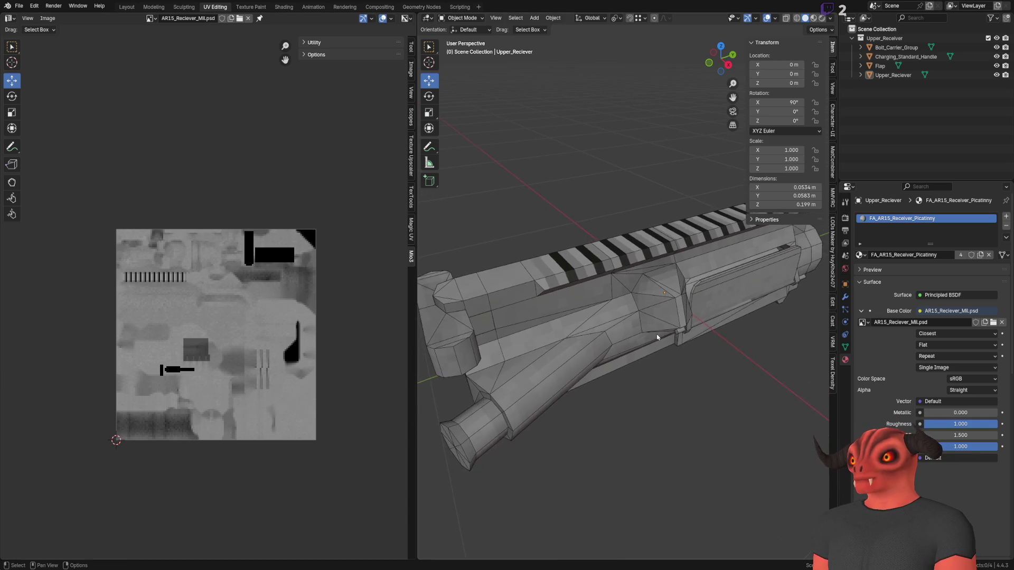
Inspect the receiver from a few angles and save FA_AR15_UpperReceiver_Picatinny.blend.
left_click_drag(508, 329, 522, 392)
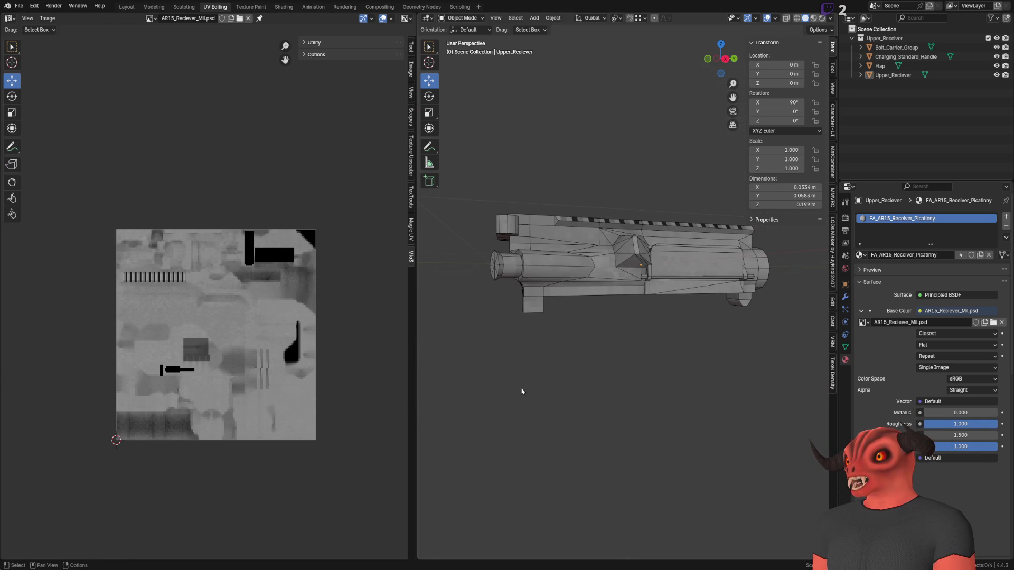
mouse_move(584, 273)
left_mouse_down()
mouse_move(579, 360)
mouse_move(497, 351)
left_mouse_up()
left_click(19, 6)
left_click(24, 8)
left_click(23, 8)
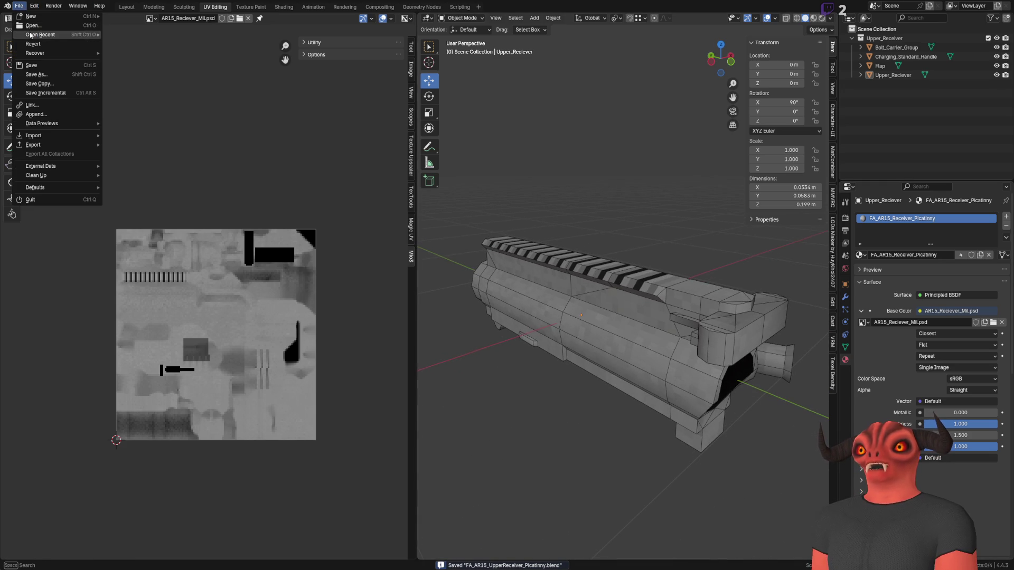
Open the lower receiver file and delete the leftover Upper_Receiver, Collection and Model entries.
mouse_move(42, 35)
left_click(168, 52)
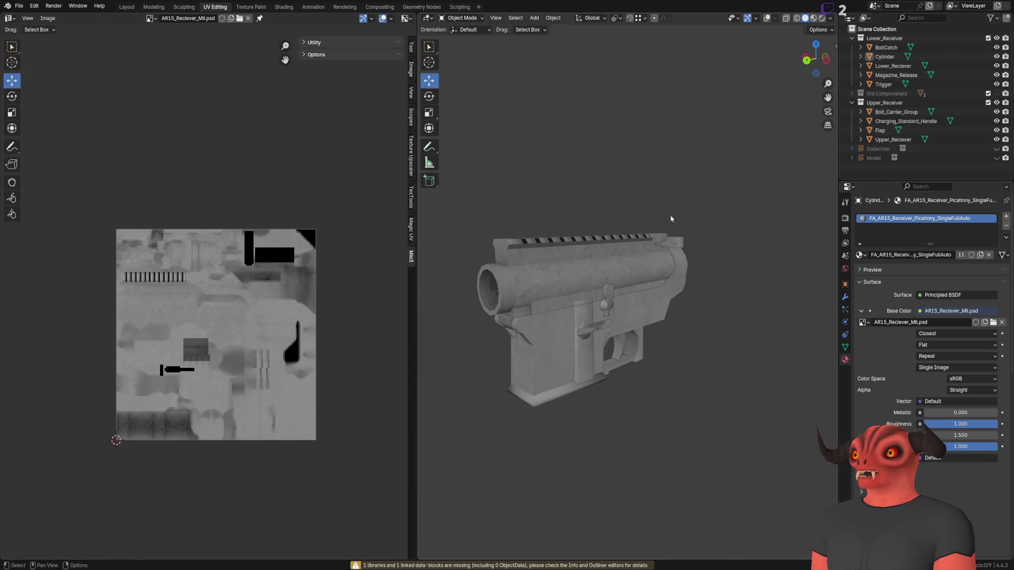
left_click(887, 103)
left_click(892, 158, "shift")
right_click(892, 158)
left_click(876, 185)
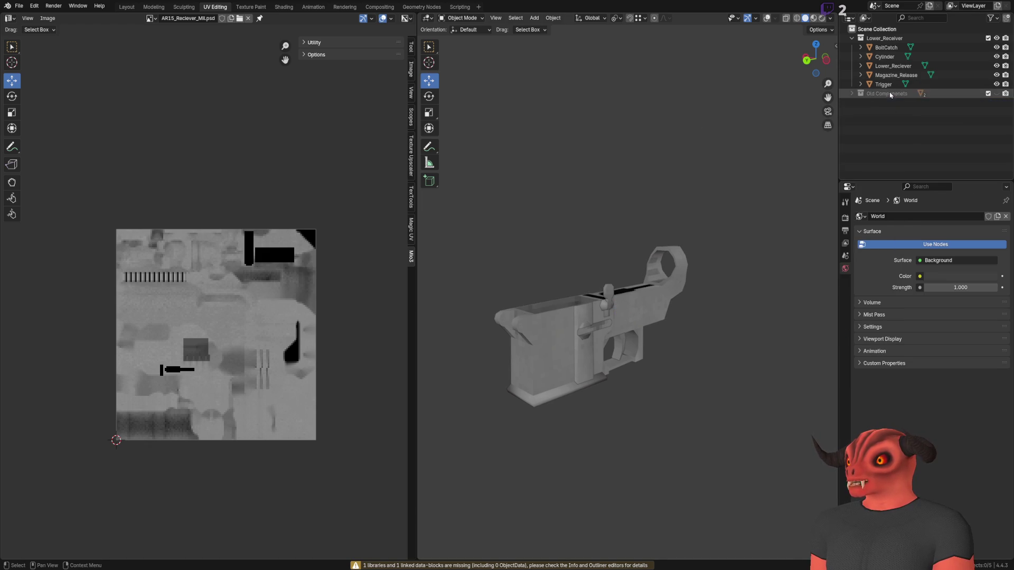
Delete the Old Componenets collection along with its objects.
right_click(890, 95)
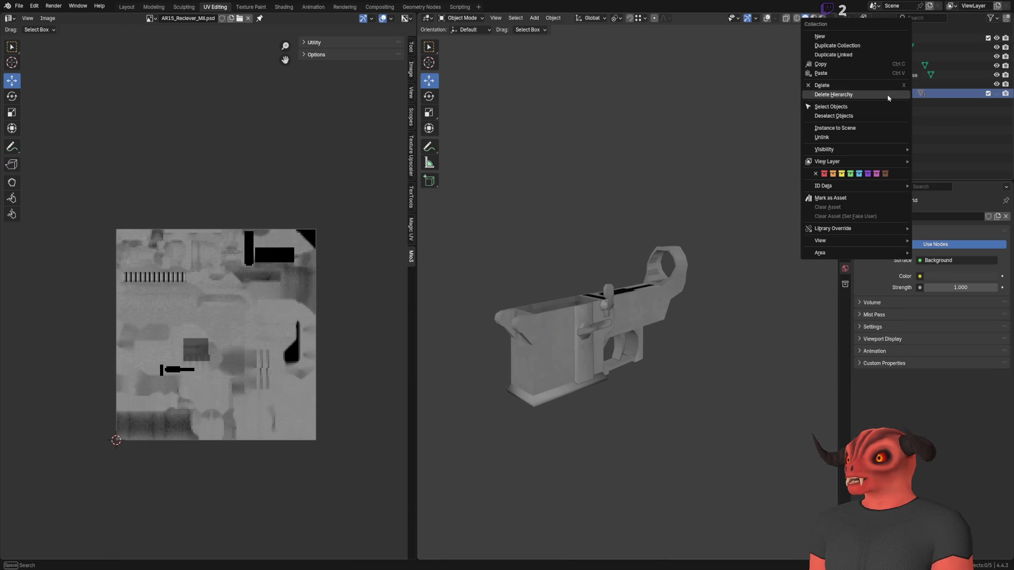
left_click(837, 95)
scroll(658, 207, "up", 3)
mouse_move(658, 207)
left_mouse_down()
mouse_move(530, 275)
mouse_move(528, 211)
left_mouse_up()
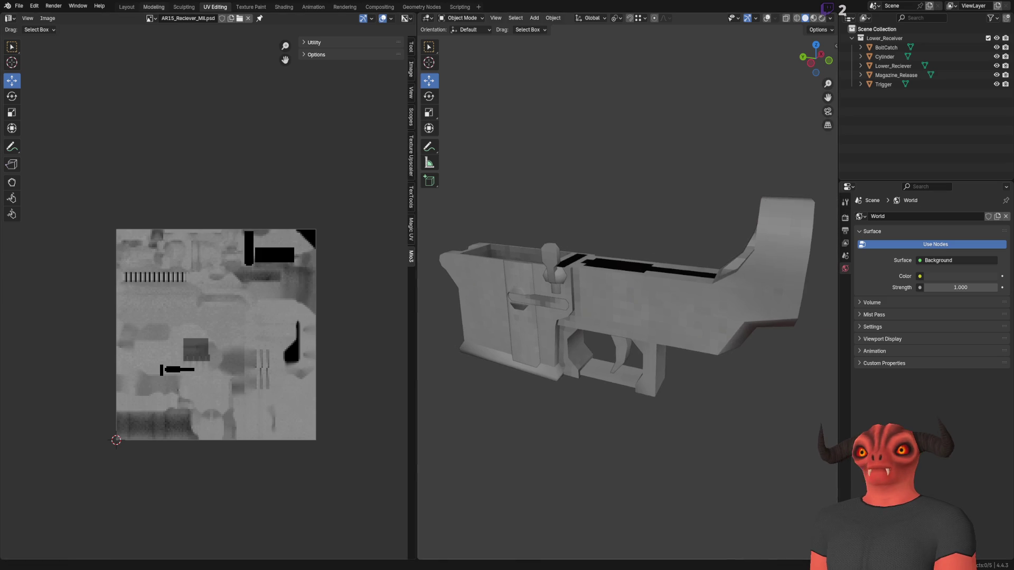
Purge the lower receiver file's 8 unused data-blocks.
left_click(18, 5)
mouse_move(80, 176)
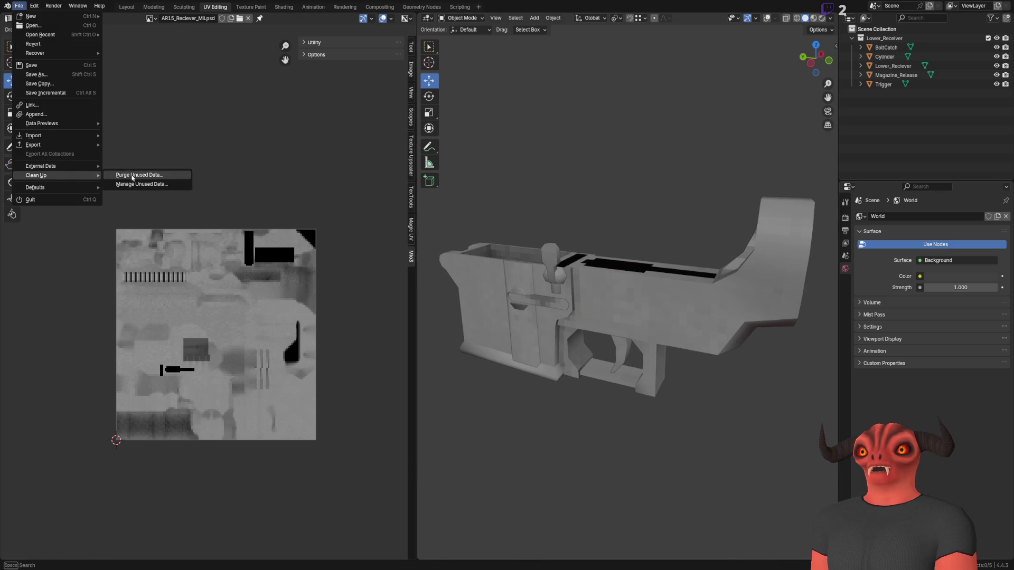
left_click(133, 175)
left_click(111, 233)
Check the Lower_Reciever mesh's material and save FA_AR15_LowerReceiver_SingleFullAuto.blend.
left_click(549, 317)
left_click(845, 359)
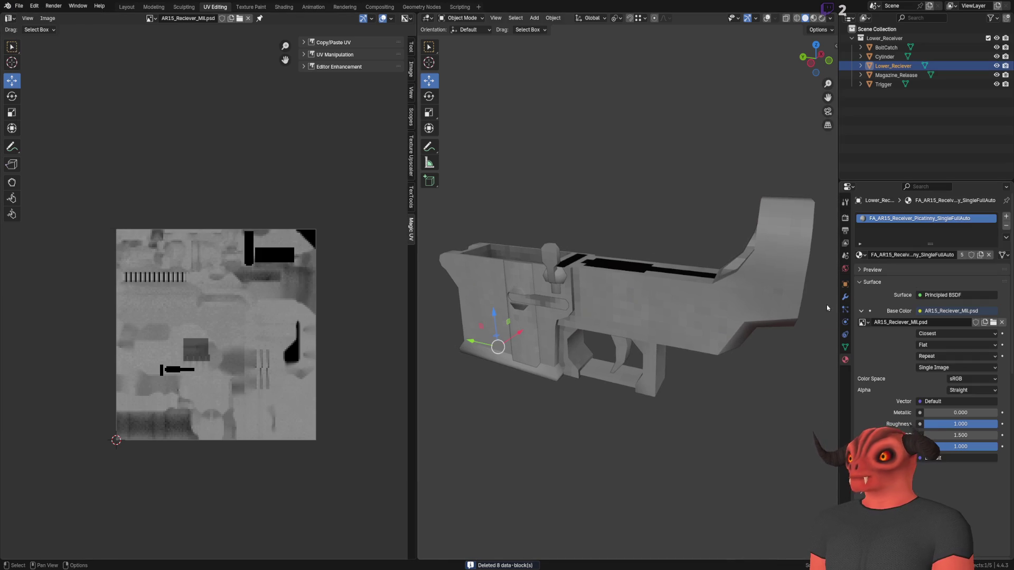
mouse_move(766, 306)
left_mouse_down()
mouse_move(725, 276)
mouse_move(547, 252)
left_mouse_up()
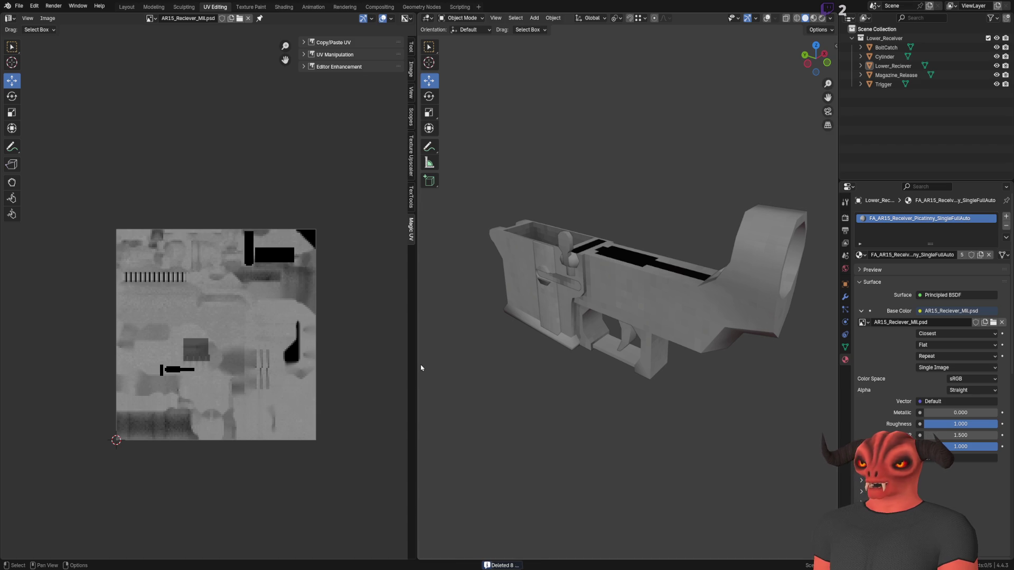
left_click_drag(560, 179, 584, 183)
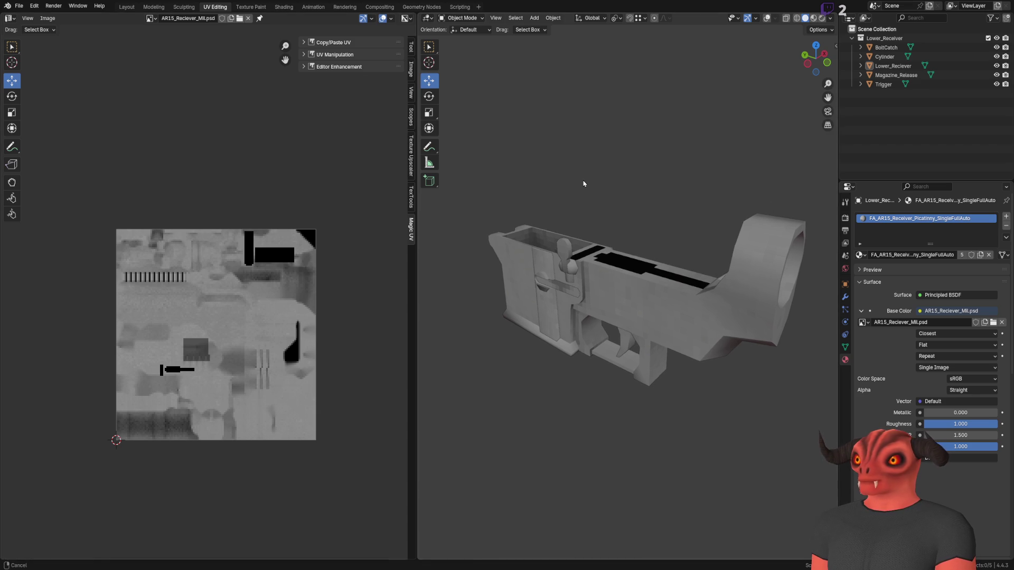
key("ctrl+s")
left_click(15, 7)
Open FA_AR15_UpperReceiver_Picatinny.blend from recent files, leaving the material name unchanged.
mouse_move(53, 35)
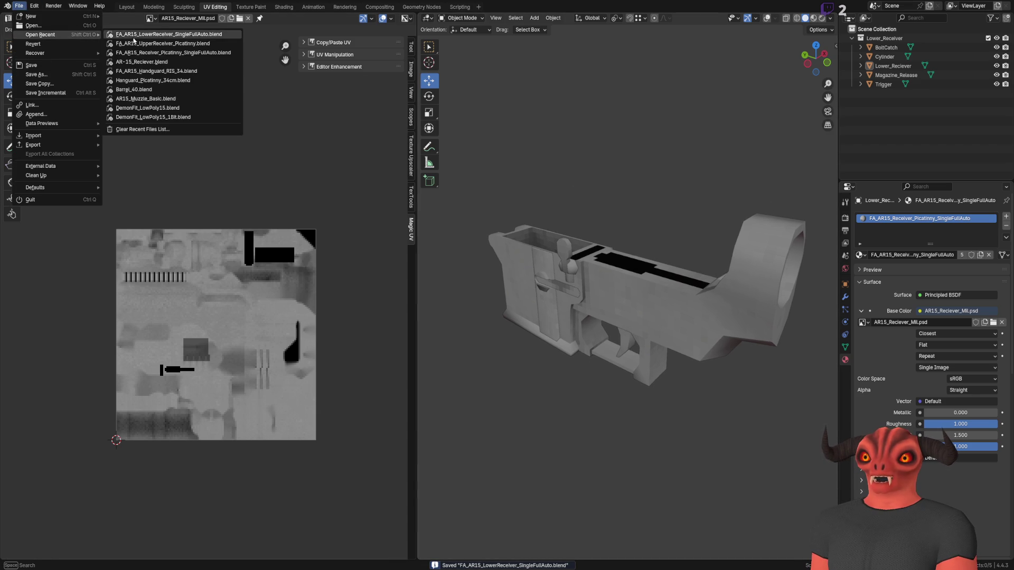
left_click(139, 44)
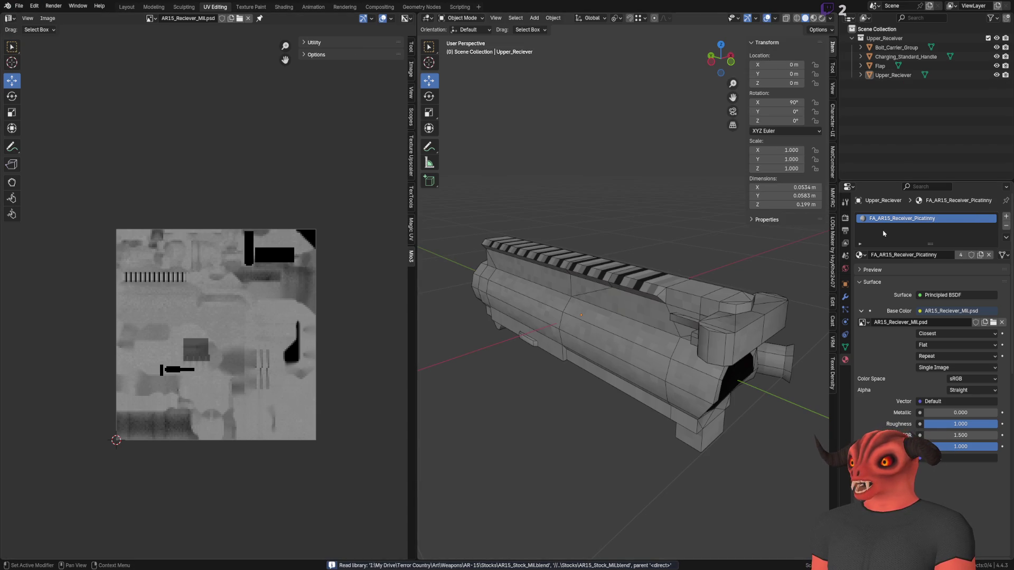
left_click(949, 255)
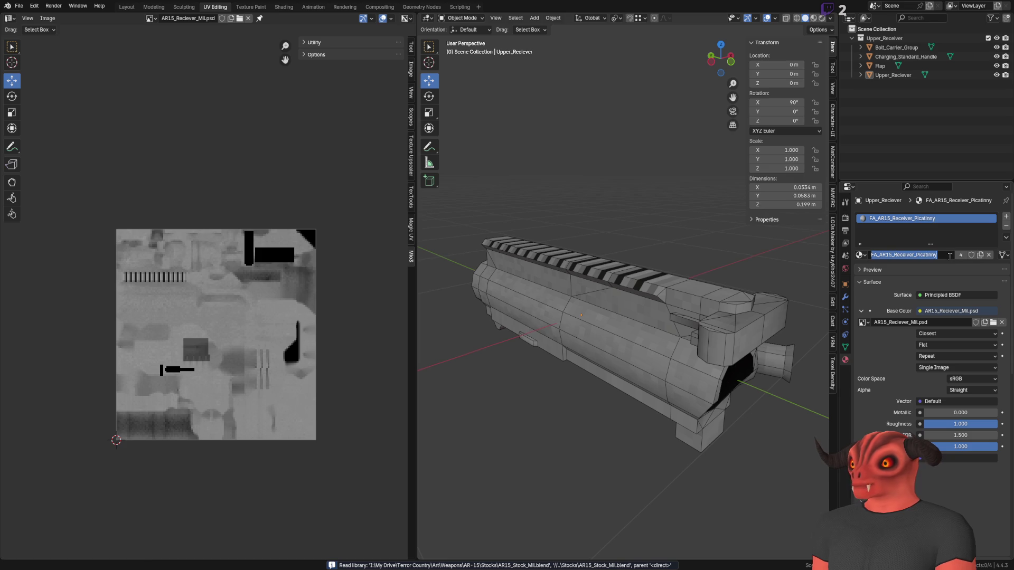
key("Escape")
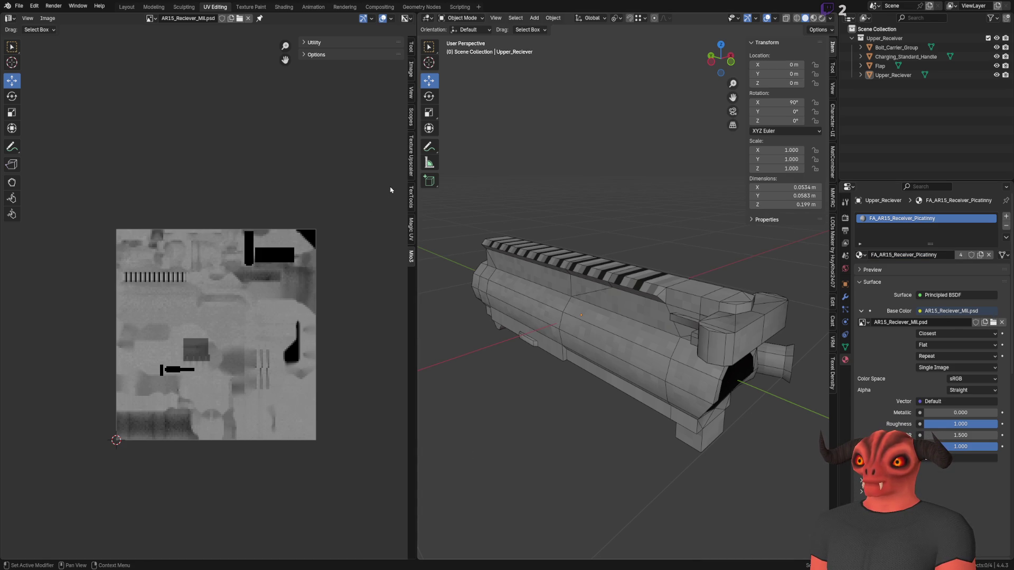
scroll(553, 322, "up", 3)
scroll(553, 322, "down", 1)
Purge the upper receiver file's unused data.
left_click(18, 5)
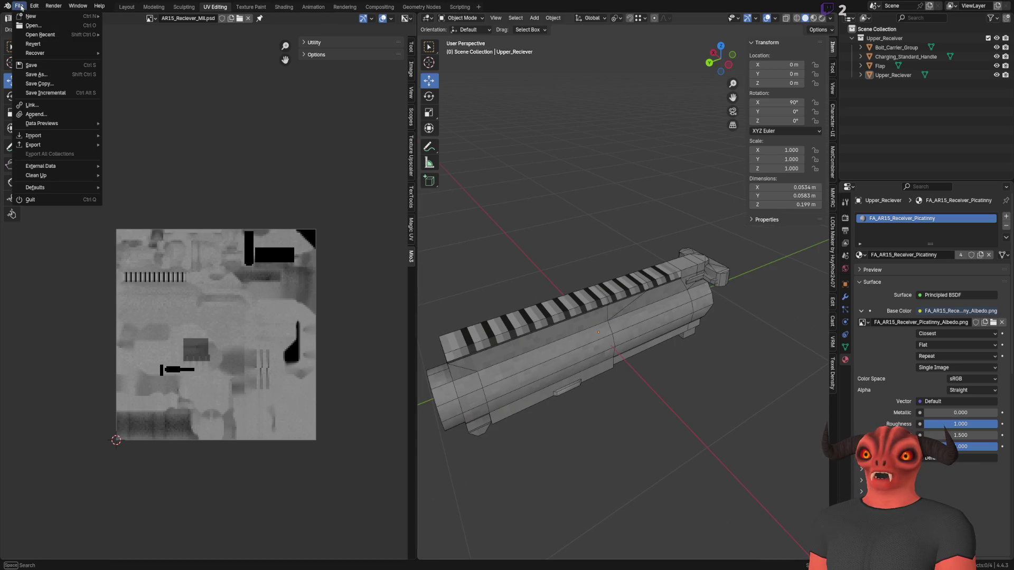
mouse_move(68, 175)
left_click(137, 177)
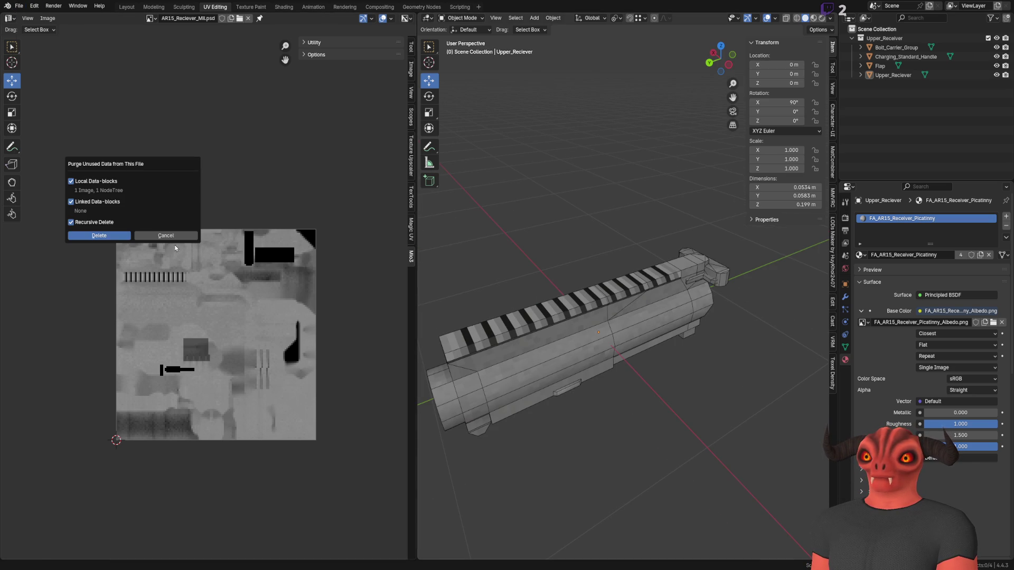
left_click(96, 236)
Show FA_AR15_Receiver_Picatinny_Albedo.png in the Image Editor, framed, and save the file.
left_click(172, 18)
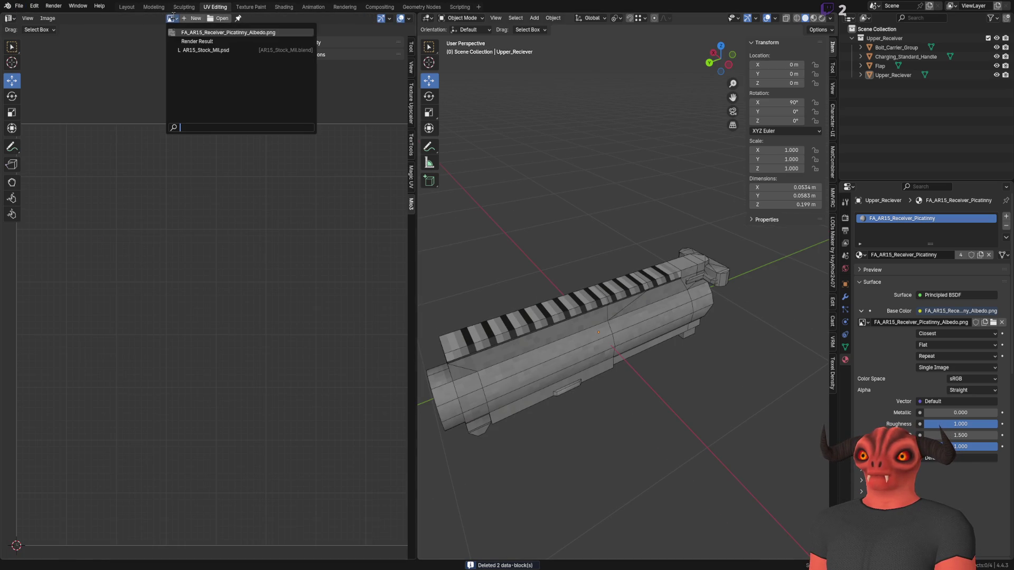
left_click(191, 33)
key("Home")
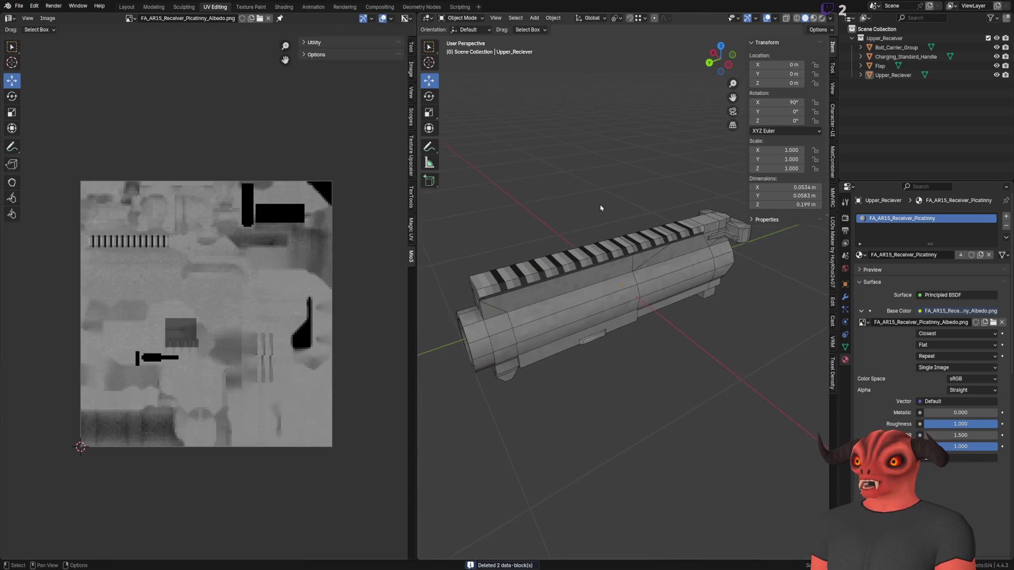
key("ctrl+s")
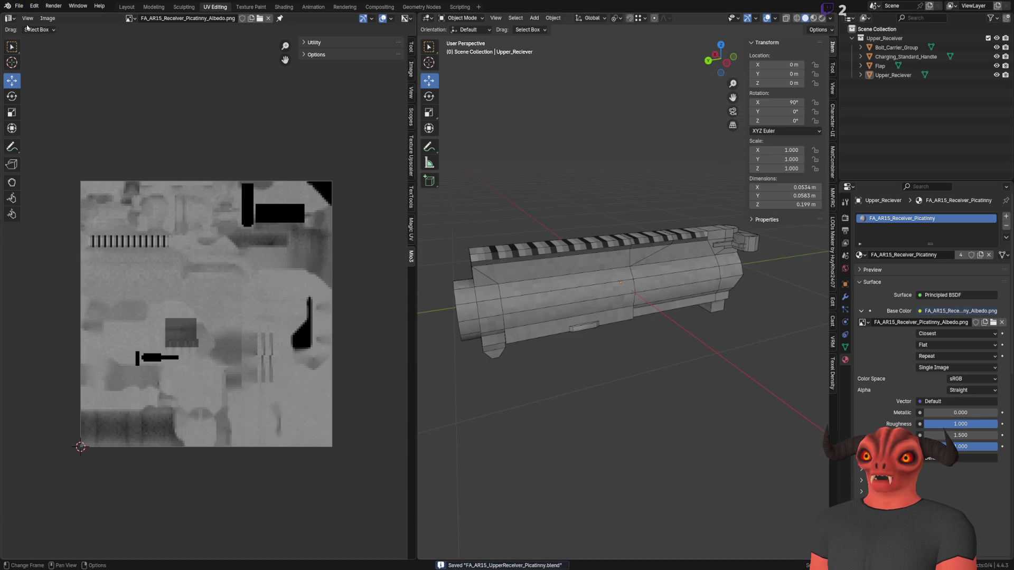
Reopen the lower receiver file from recent files.
left_click(19, 6)
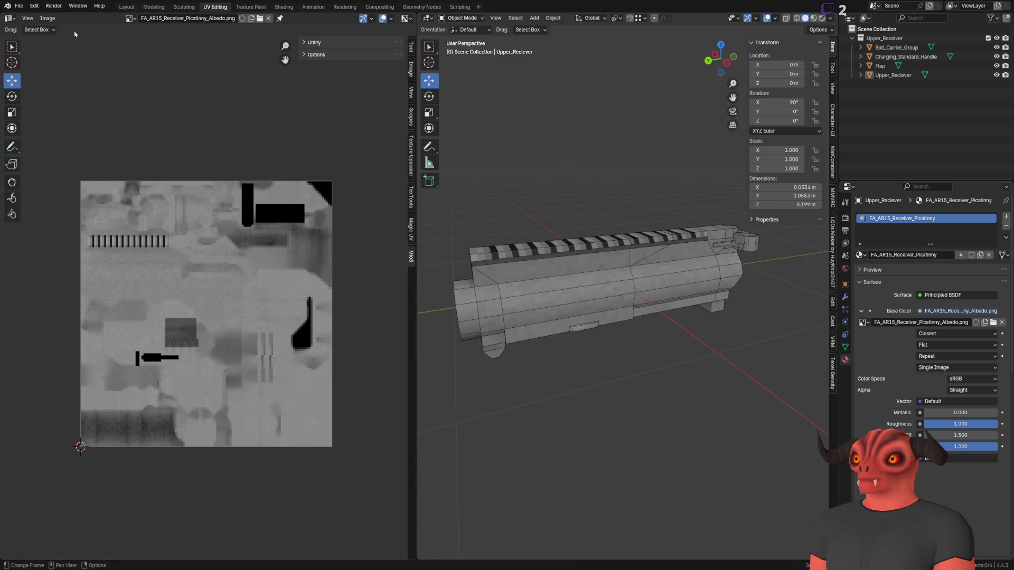
left_click(19, 6)
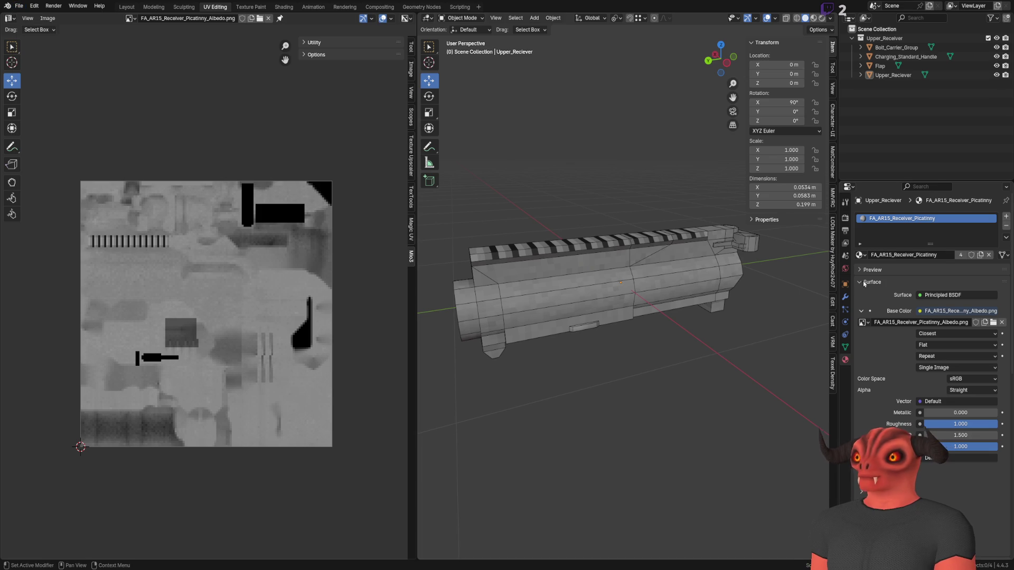
left_click(904, 254)
left_click(19, 6)
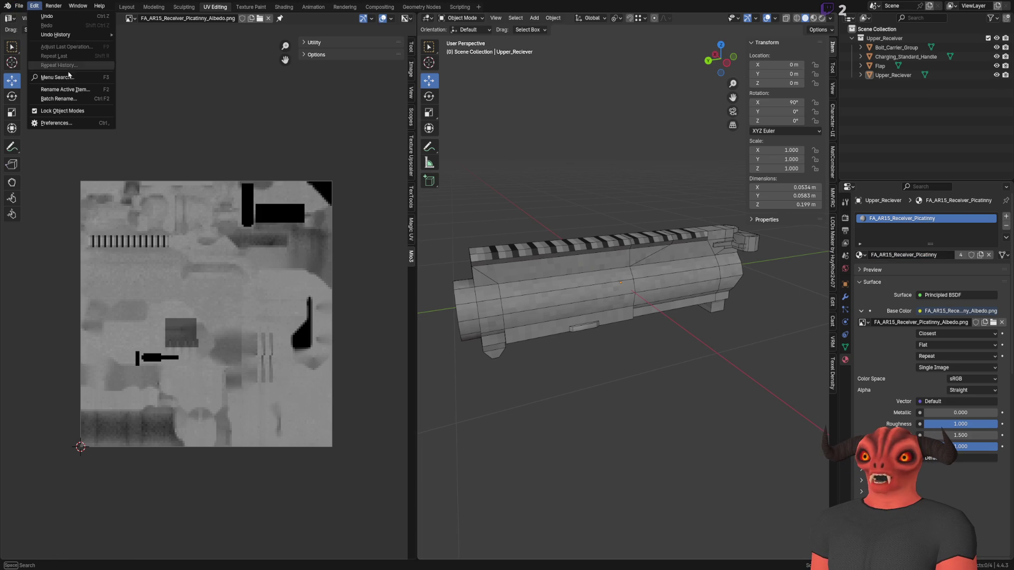
mouse_move(51, 34)
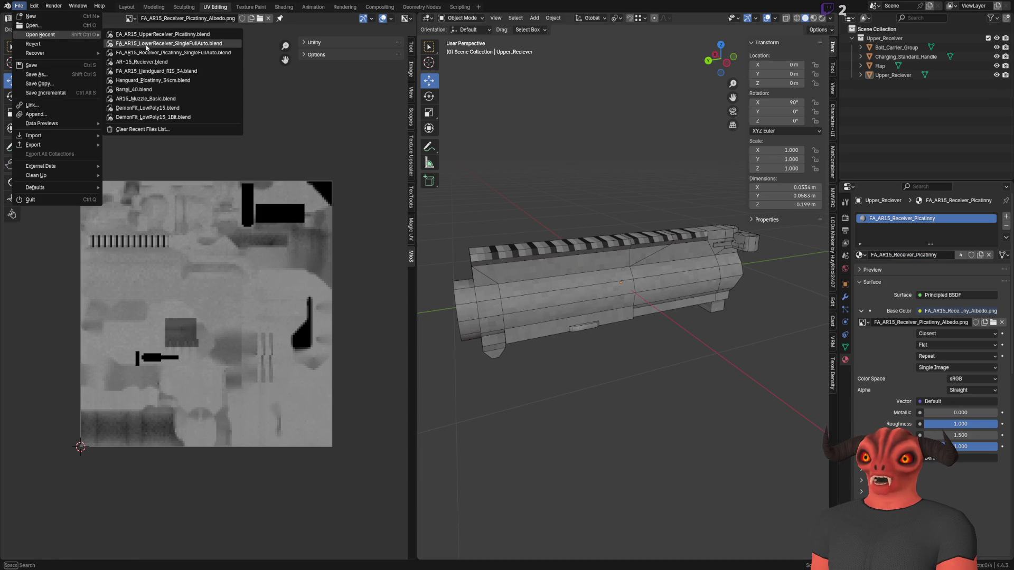
left_click(203, 46)
Load the lower receiver without saving and name its material FA_AR15_Receiver_Picatinny.
left_click(523, 301)
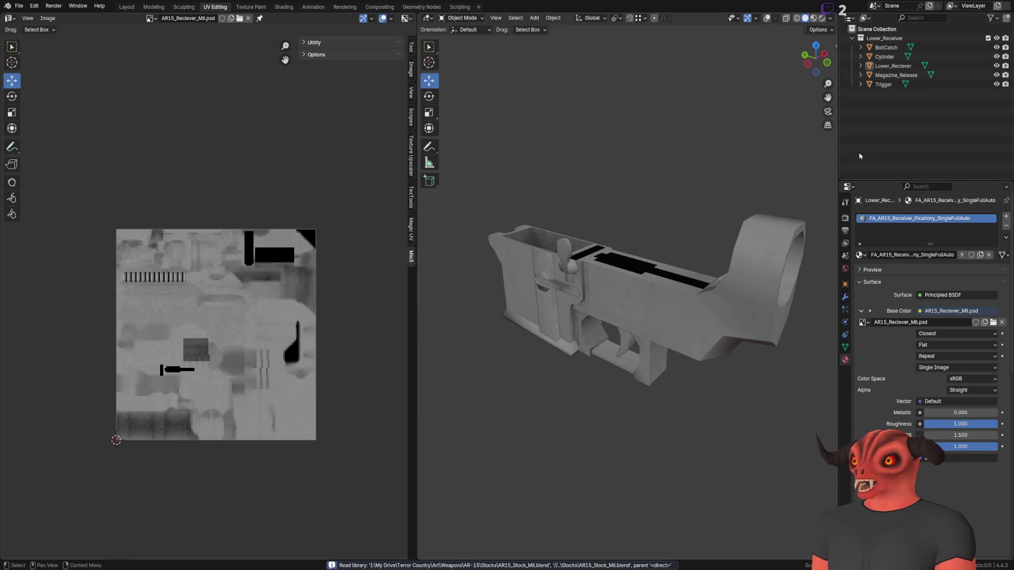
left_click(926, 255)
key("Return")
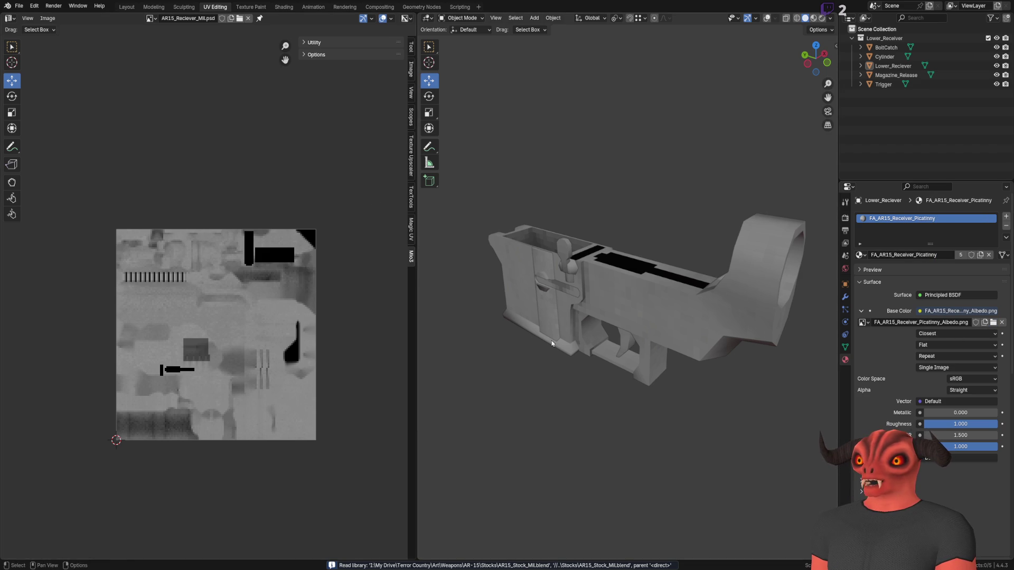
Purge the lower receiver file's unused data.
left_click(18, 6)
mouse_move(98, 176)
left_click(139, 175)
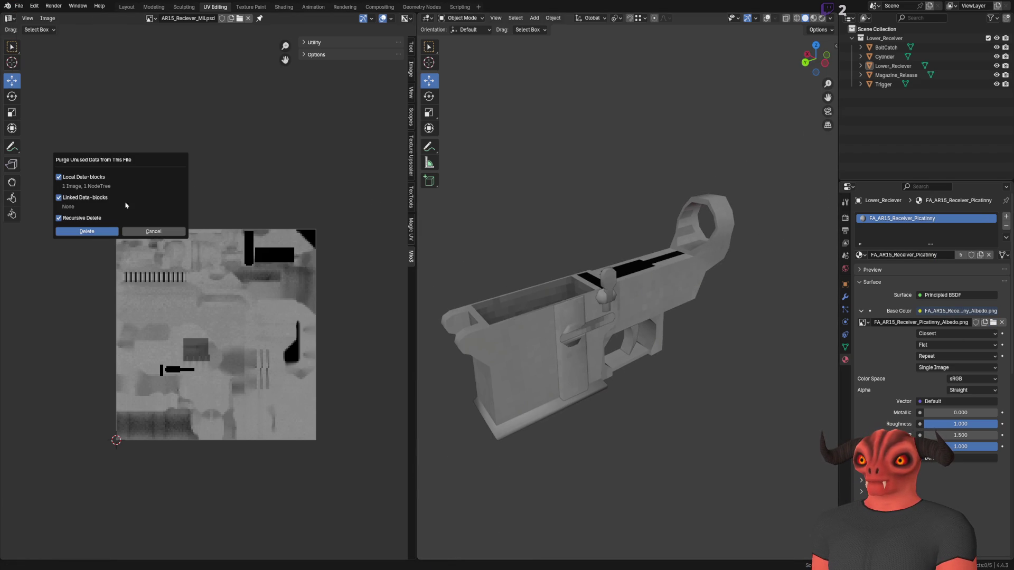
left_click(87, 233)
Show the FA_AR15_Receiver_Picatinny_Albedo.png texture in the Image Editor.
left_click(171, 18)
left_click(188, 33)
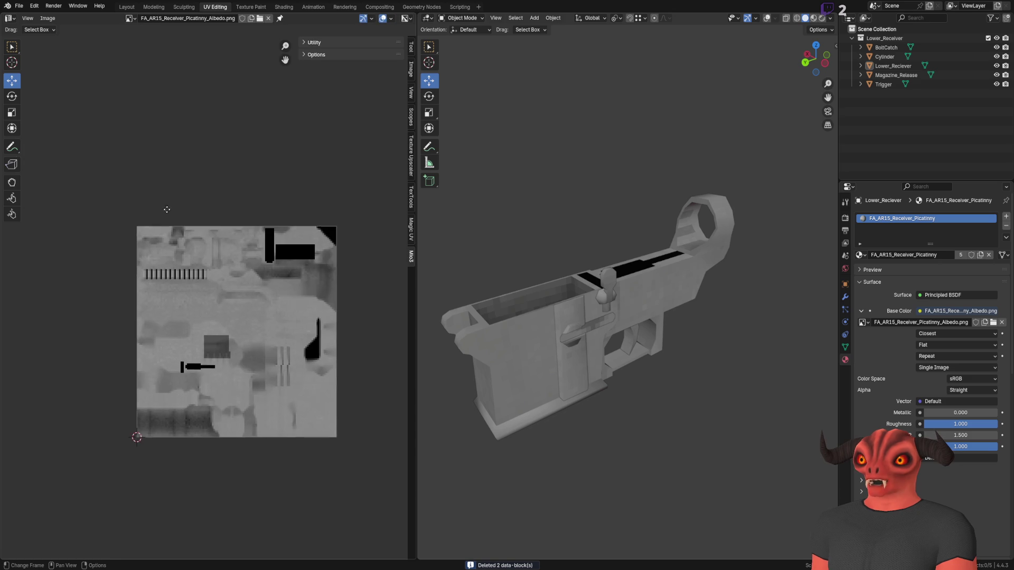
scroll(221, 212, "up", 4)
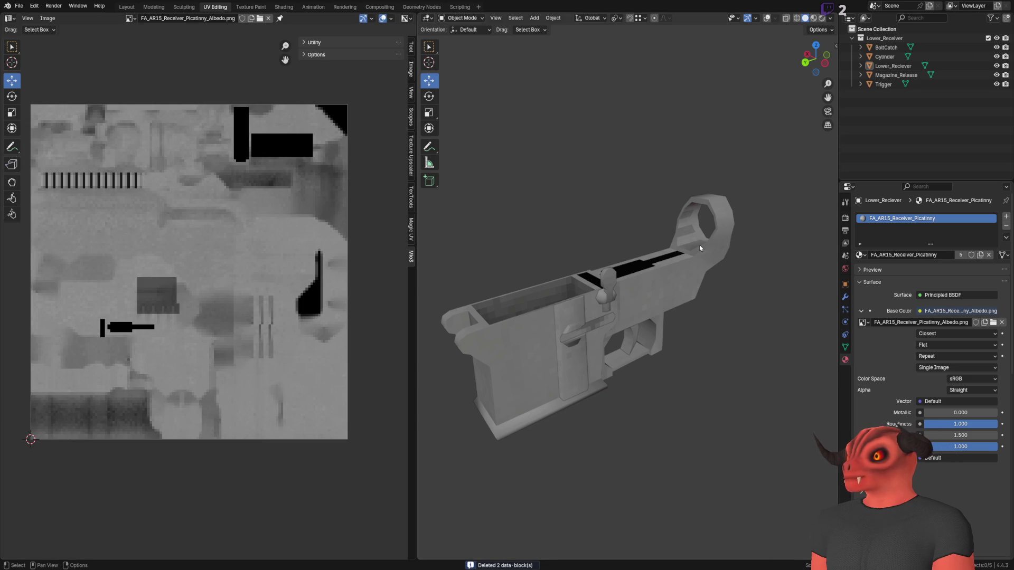
Check the materials on the Magazine_Release parts, from Cylinder to Trigger.
left_click(731, 277)
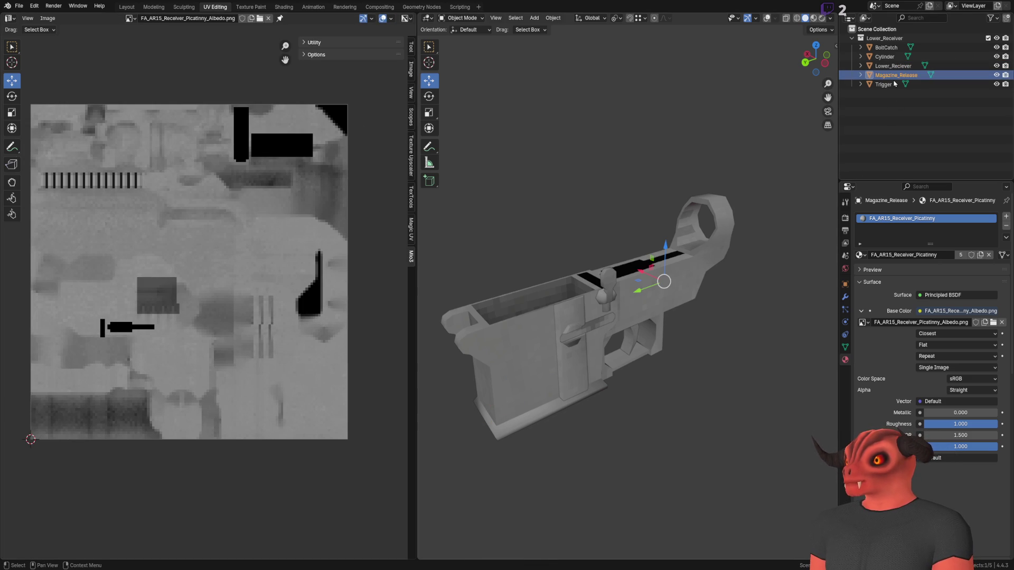
left_click(861, 75)
left_click(885, 57)
key("Down")
key("Down")
key("Down")
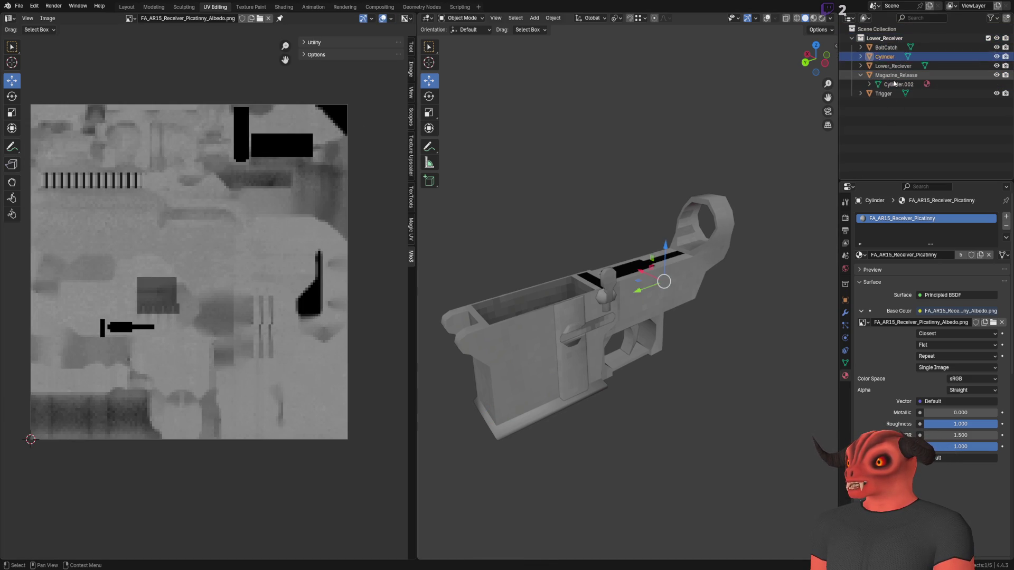
key("Up")
key("Up")
key("Up")
key("Down")
key("Down")
key("Down")
left_click(861, 75)
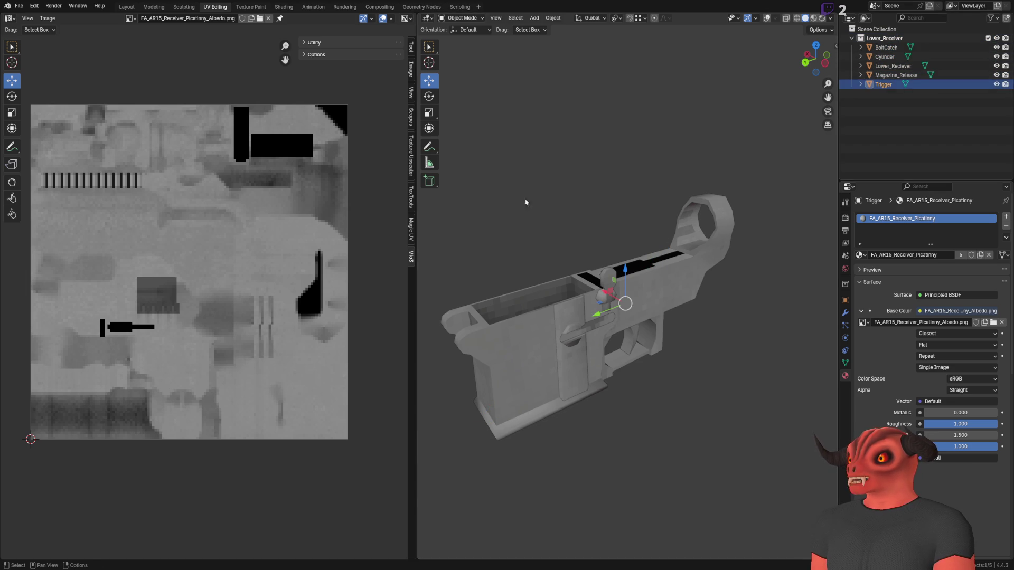
Select and orbit around the Lower_Reciever mesh to inspect it, then deselect.
left_click(536, 341)
scroll(602, 297, "up", 4)
mouse_move(602, 297)
left_mouse_down()
mouse_move(616, 233)
mouse_move(646, 259)
mouse_move(553, 252)
mouse_move(554, 263)
mouse_move(683, 257)
mouse_move(597, 247)
mouse_move(768, 261)
mouse_move(728, 311)
mouse_move(645, 292)
mouse_move(530, 313)
mouse_move(740, 290)
mouse_move(660, 263)
mouse_move(705, 246)
mouse_move(611, 277)
mouse_move(670, 376)
mouse_move(614, 356)
mouse_move(579, 303)
mouse_move(715, 140)
left_mouse_up()
scroll(615, 233, "down", 3)
left_click(747, 131)
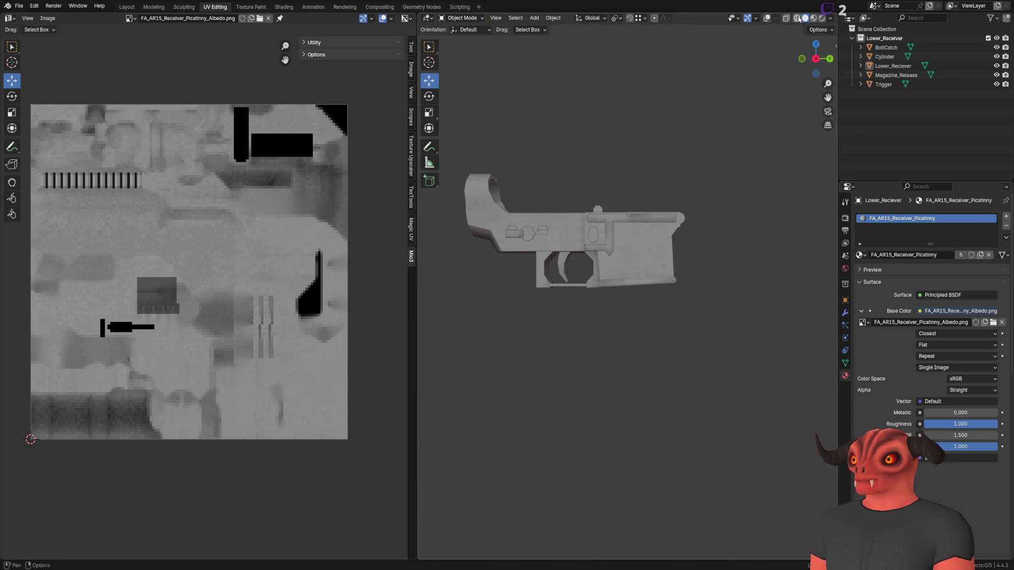